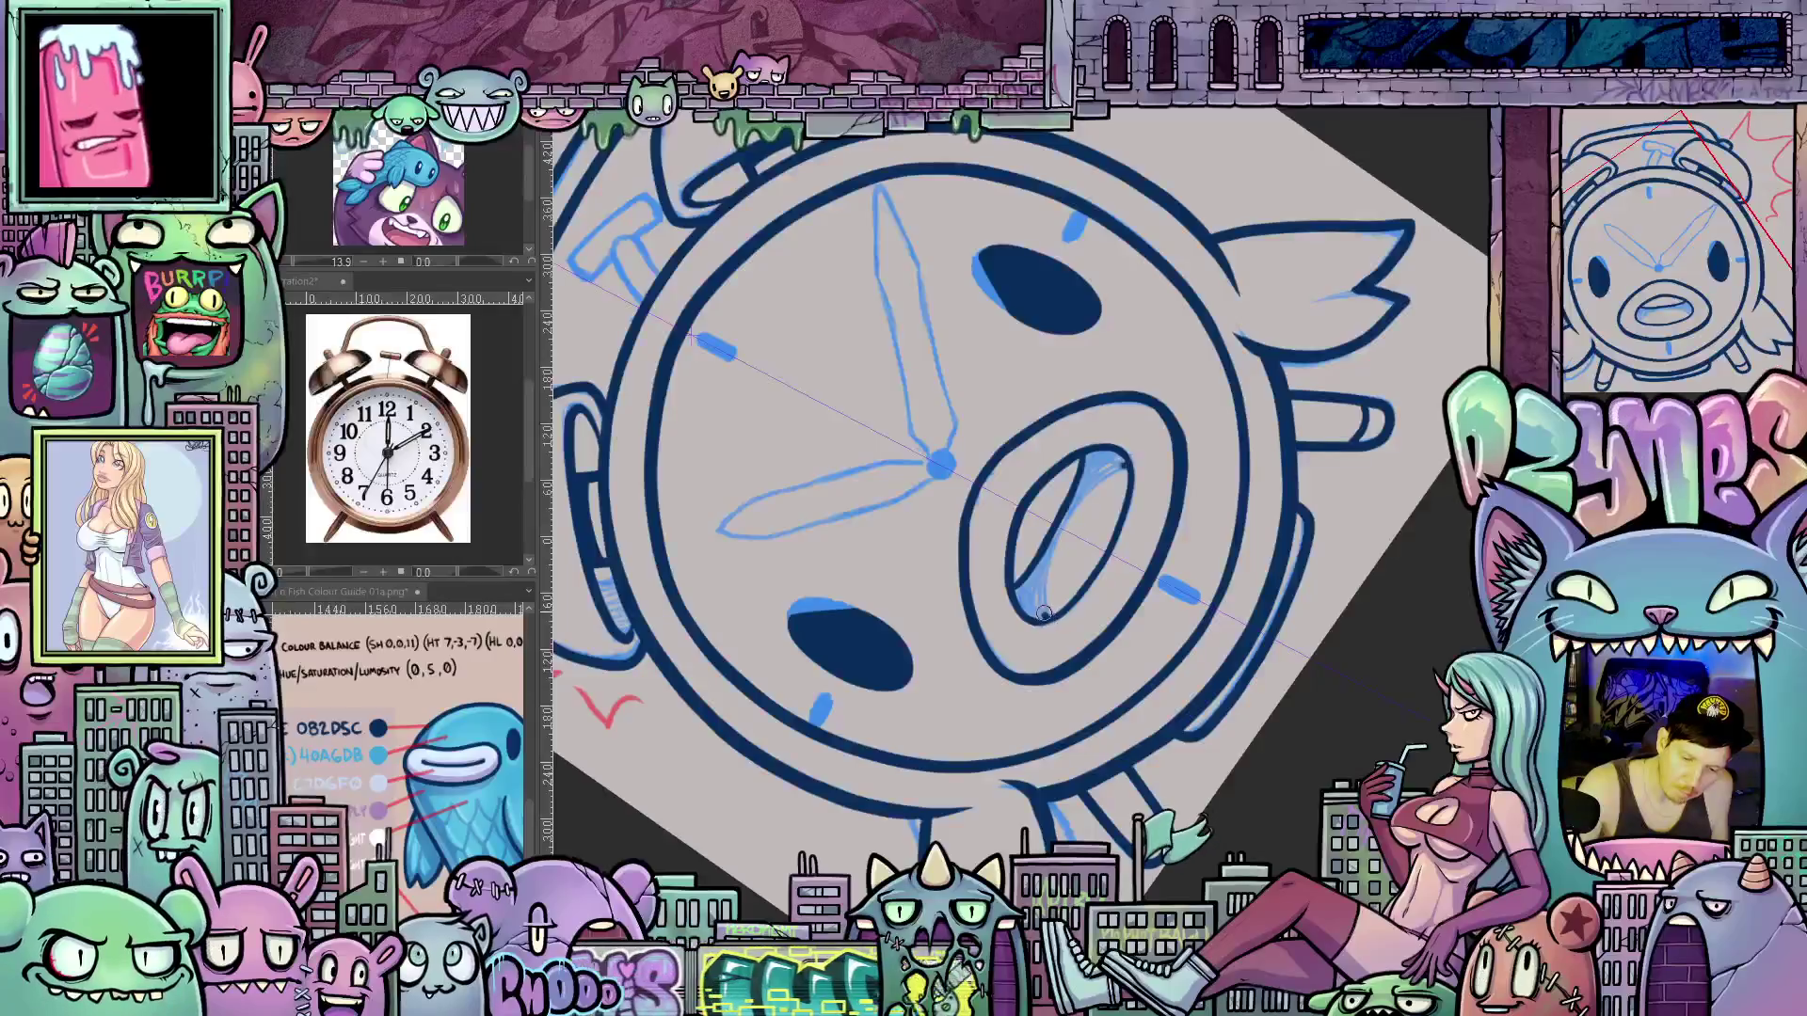
Paint dark blue inside the mouth oval, turn the canvas upright, and ink the pivot circle
left_click_drag(1120, 463, 1087, 490)
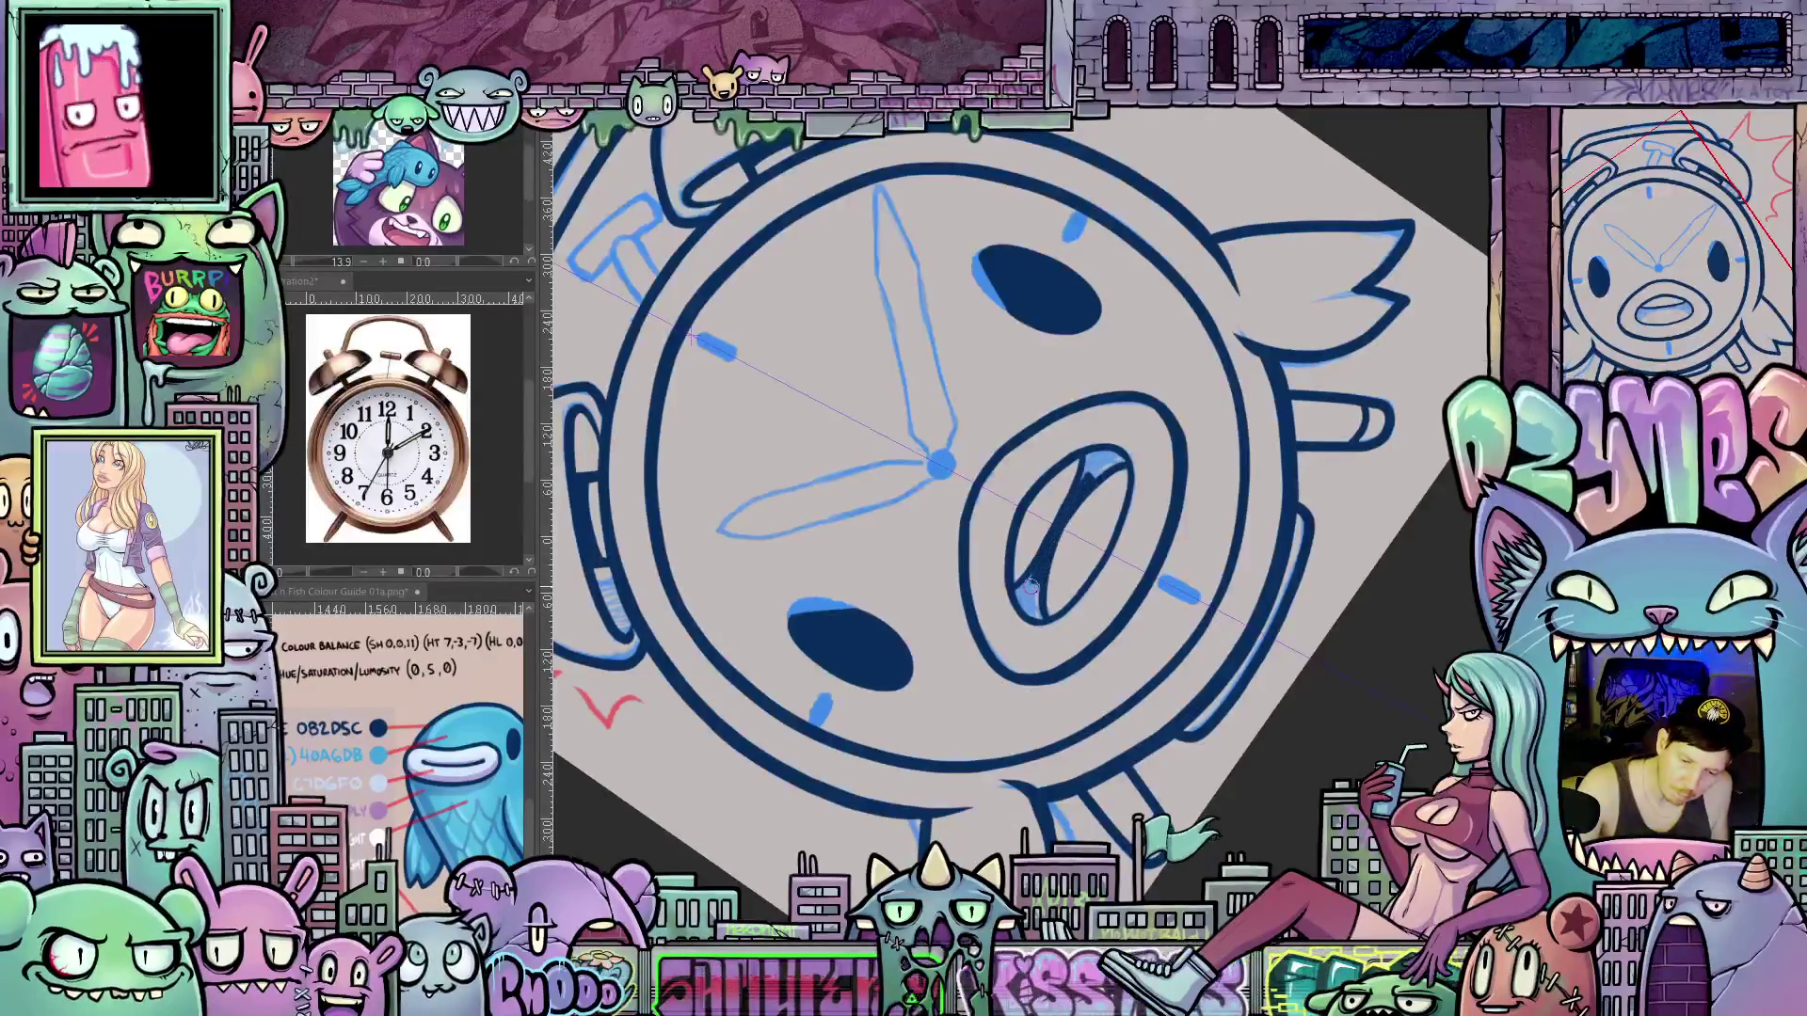
mouse_move(1030, 585)
left_mouse_down()
mouse_move(1028, 607)
mouse_move(1105, 461)
mouse_move(1035, 602)
left_mouse_up()
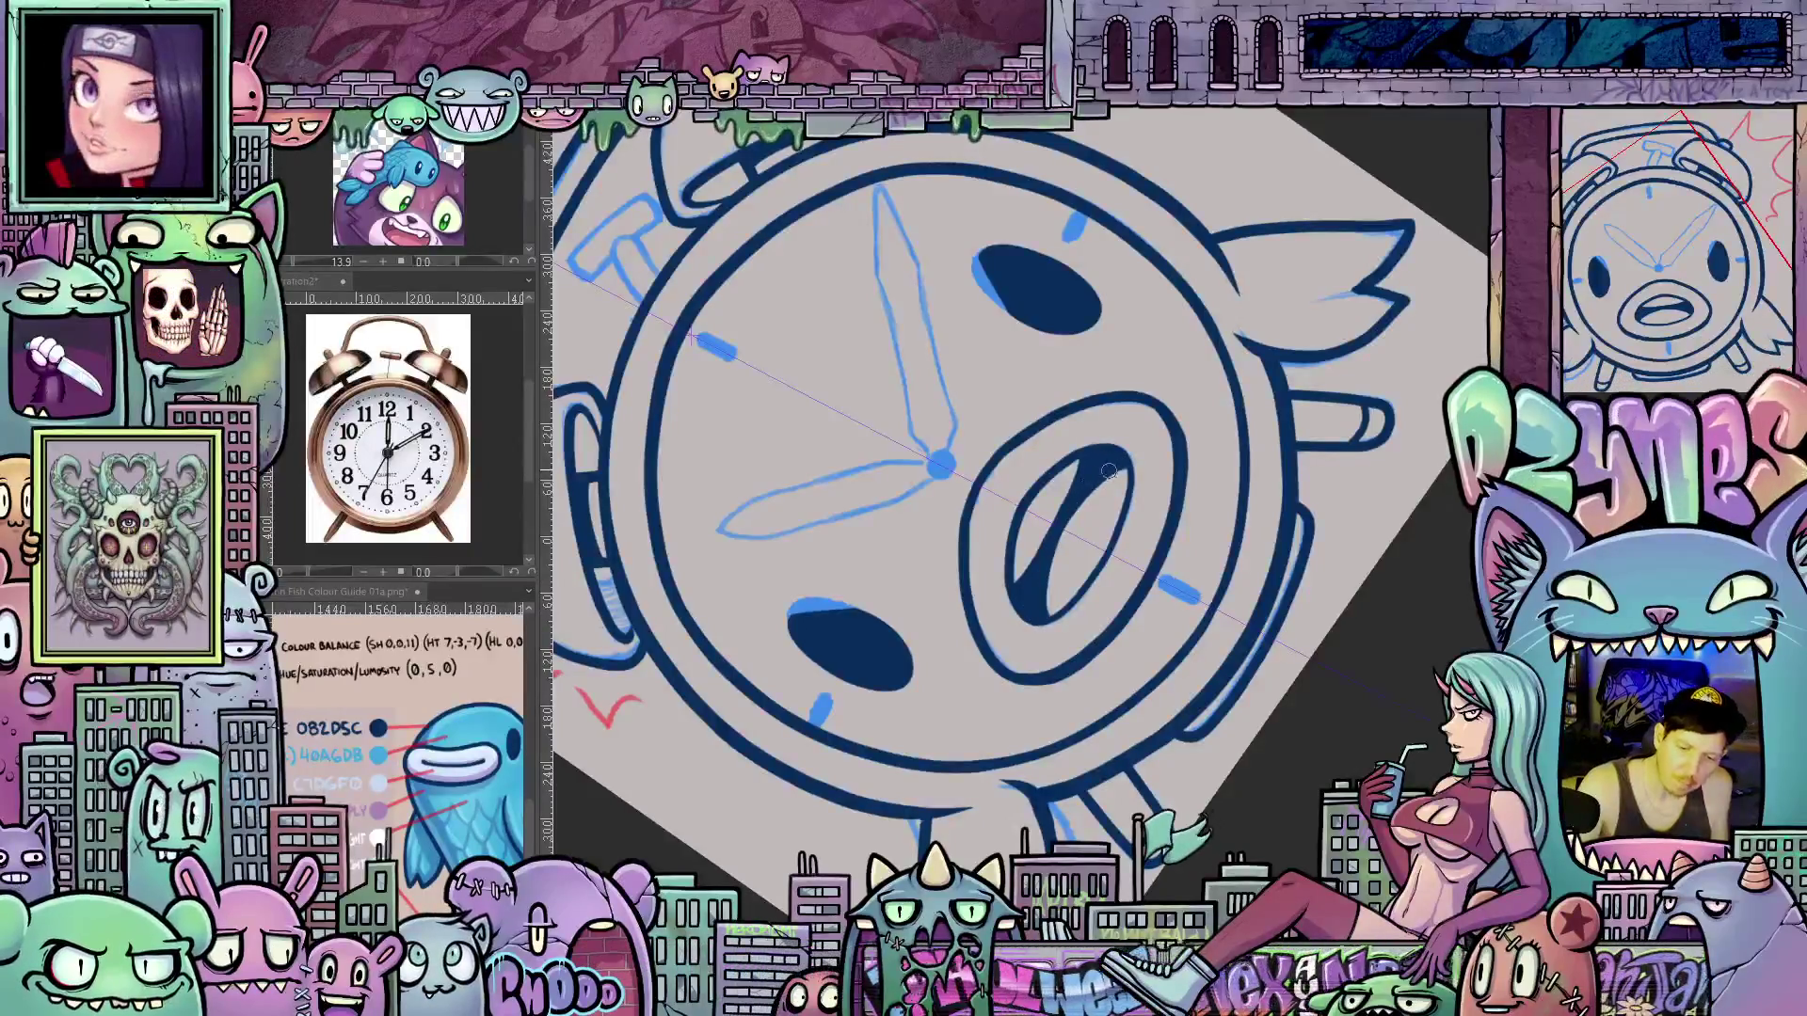
left_click_drag(1109, 470, 1087, 545)
scroll(1087, 550, "up", 2)
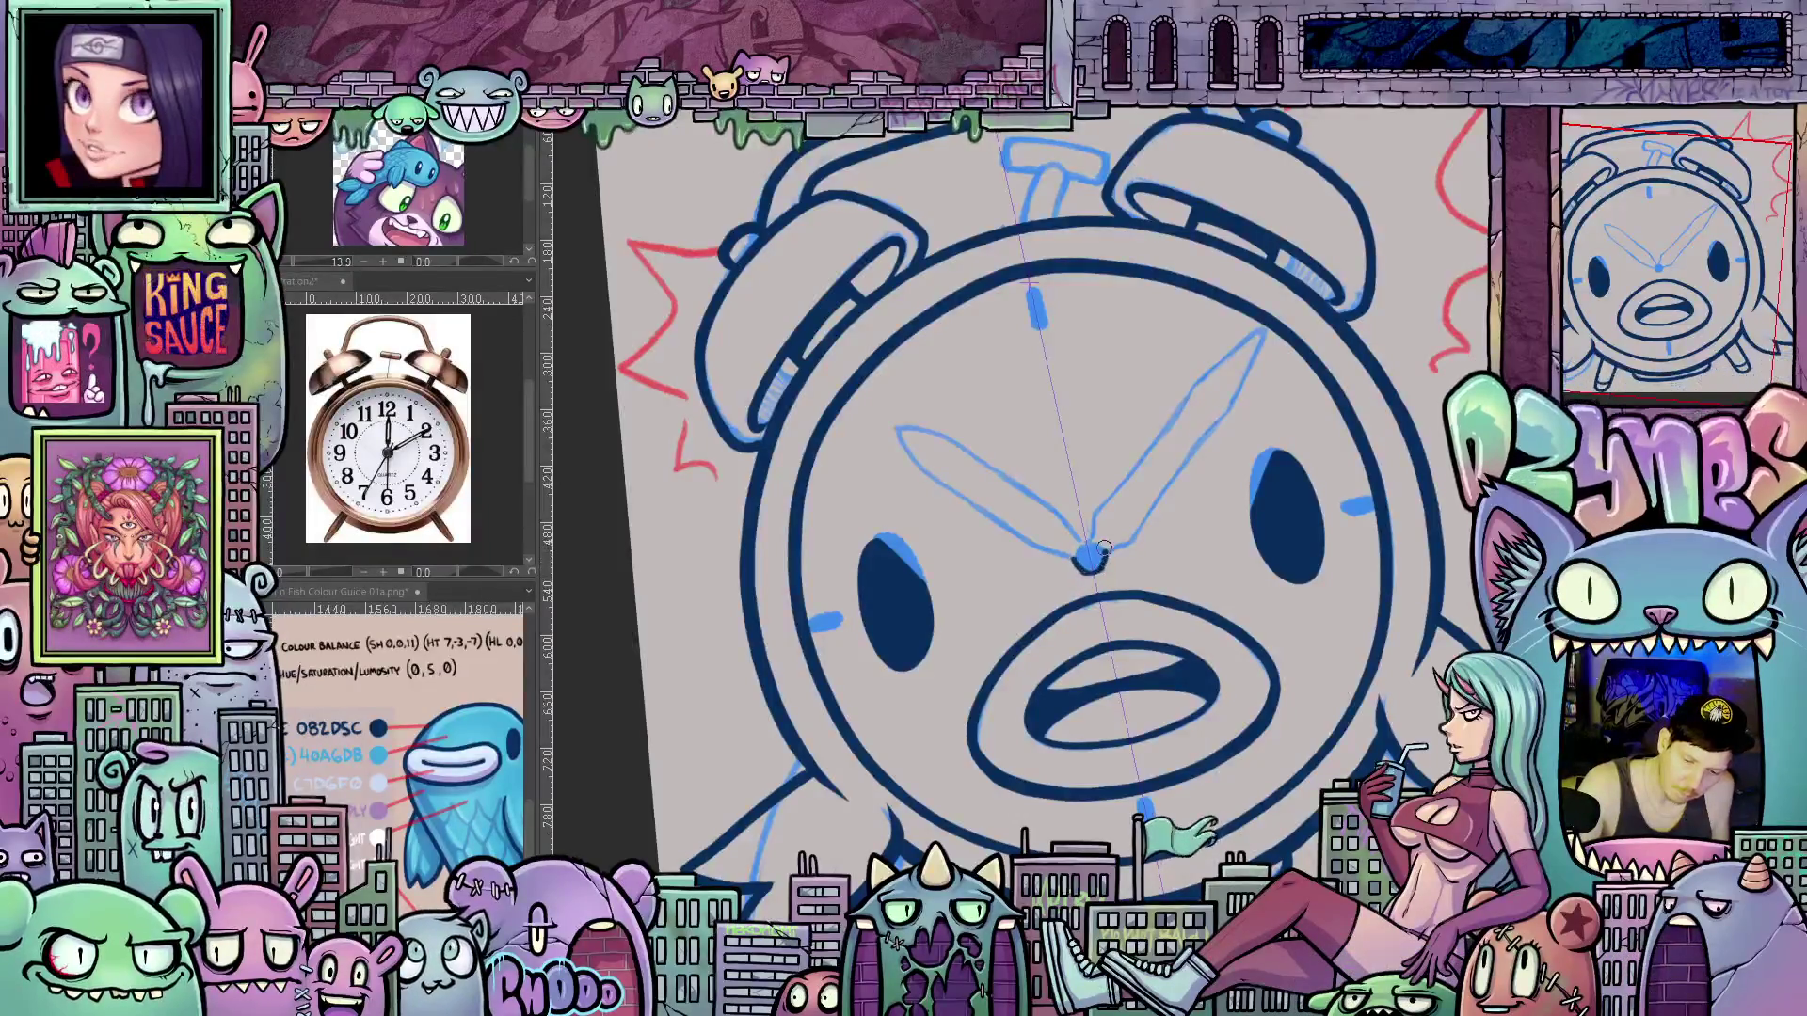
left_click_drag(1084, 548, 1090, 560)
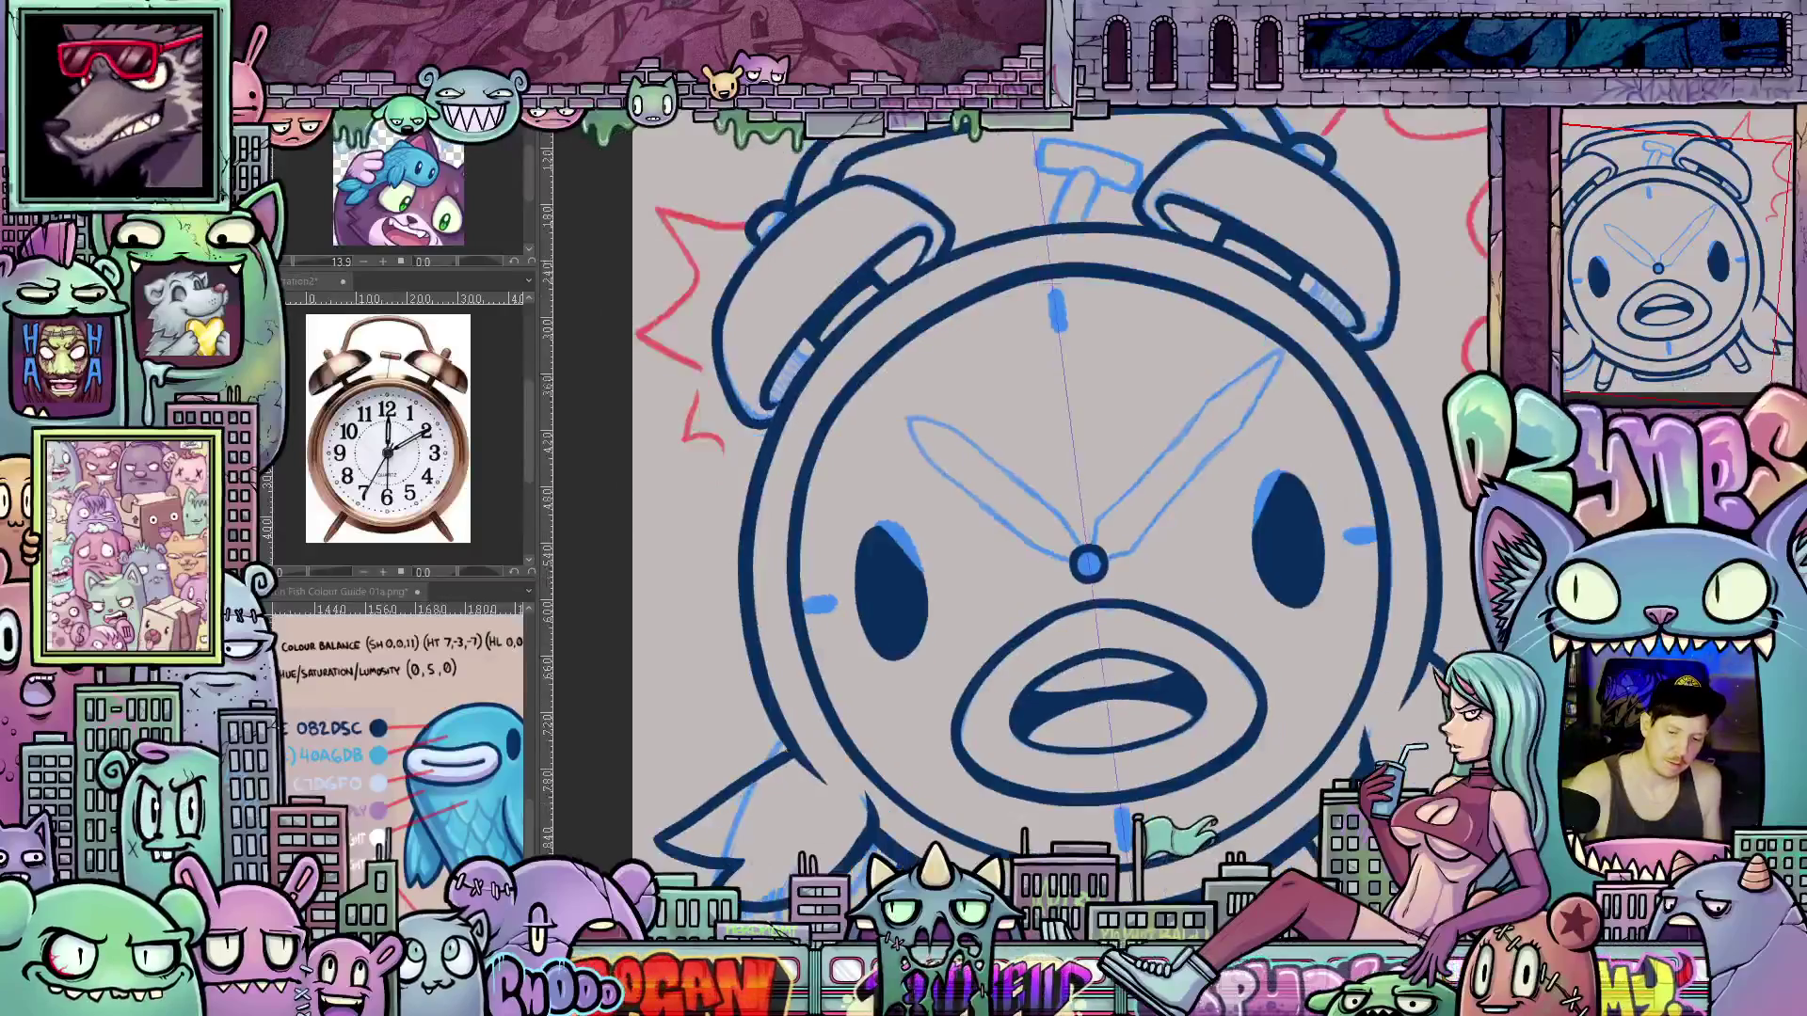
Trace the sketched hour tick marks at 12 and 3 o'clock in thick dark blue
mouse_move(1134, 344)
left_mouse_down()
mouse_move(1128, 454)
mouse_move(1055, 441)
left_mouse_up()
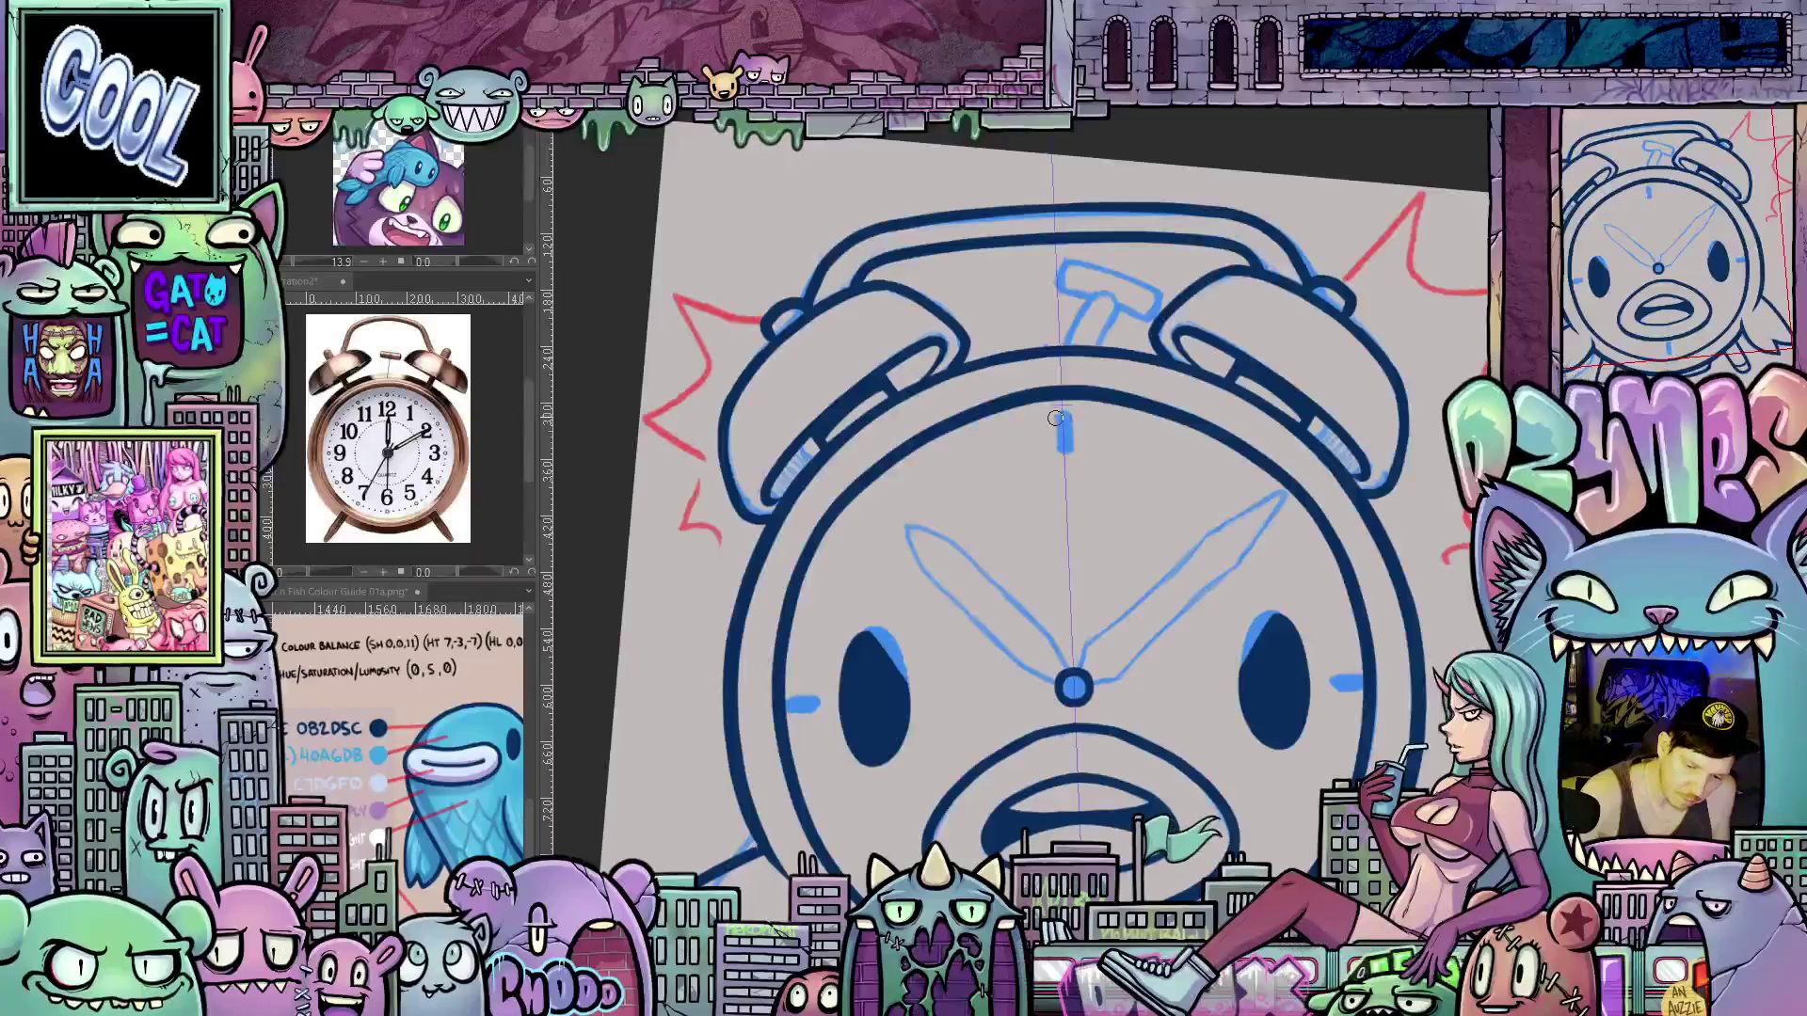
left_click_drag(1055, 418, 1066, 450)
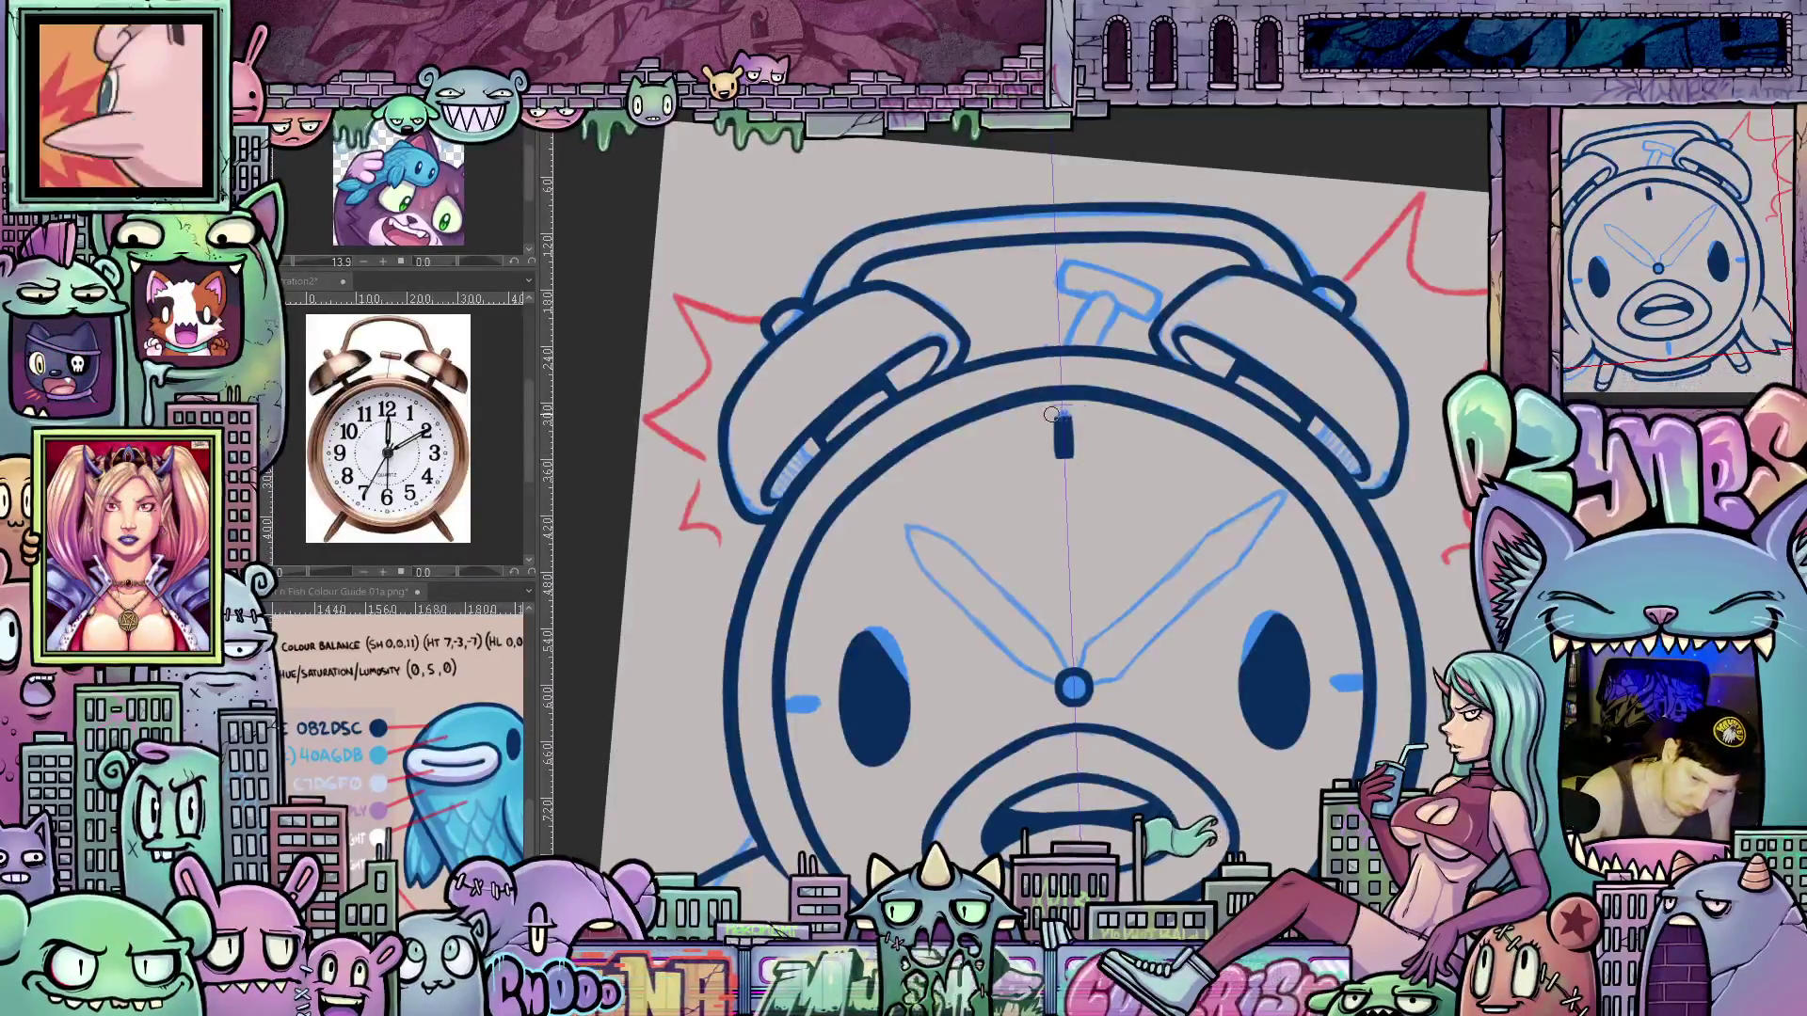
scroll(1129, 527, "down", 2)
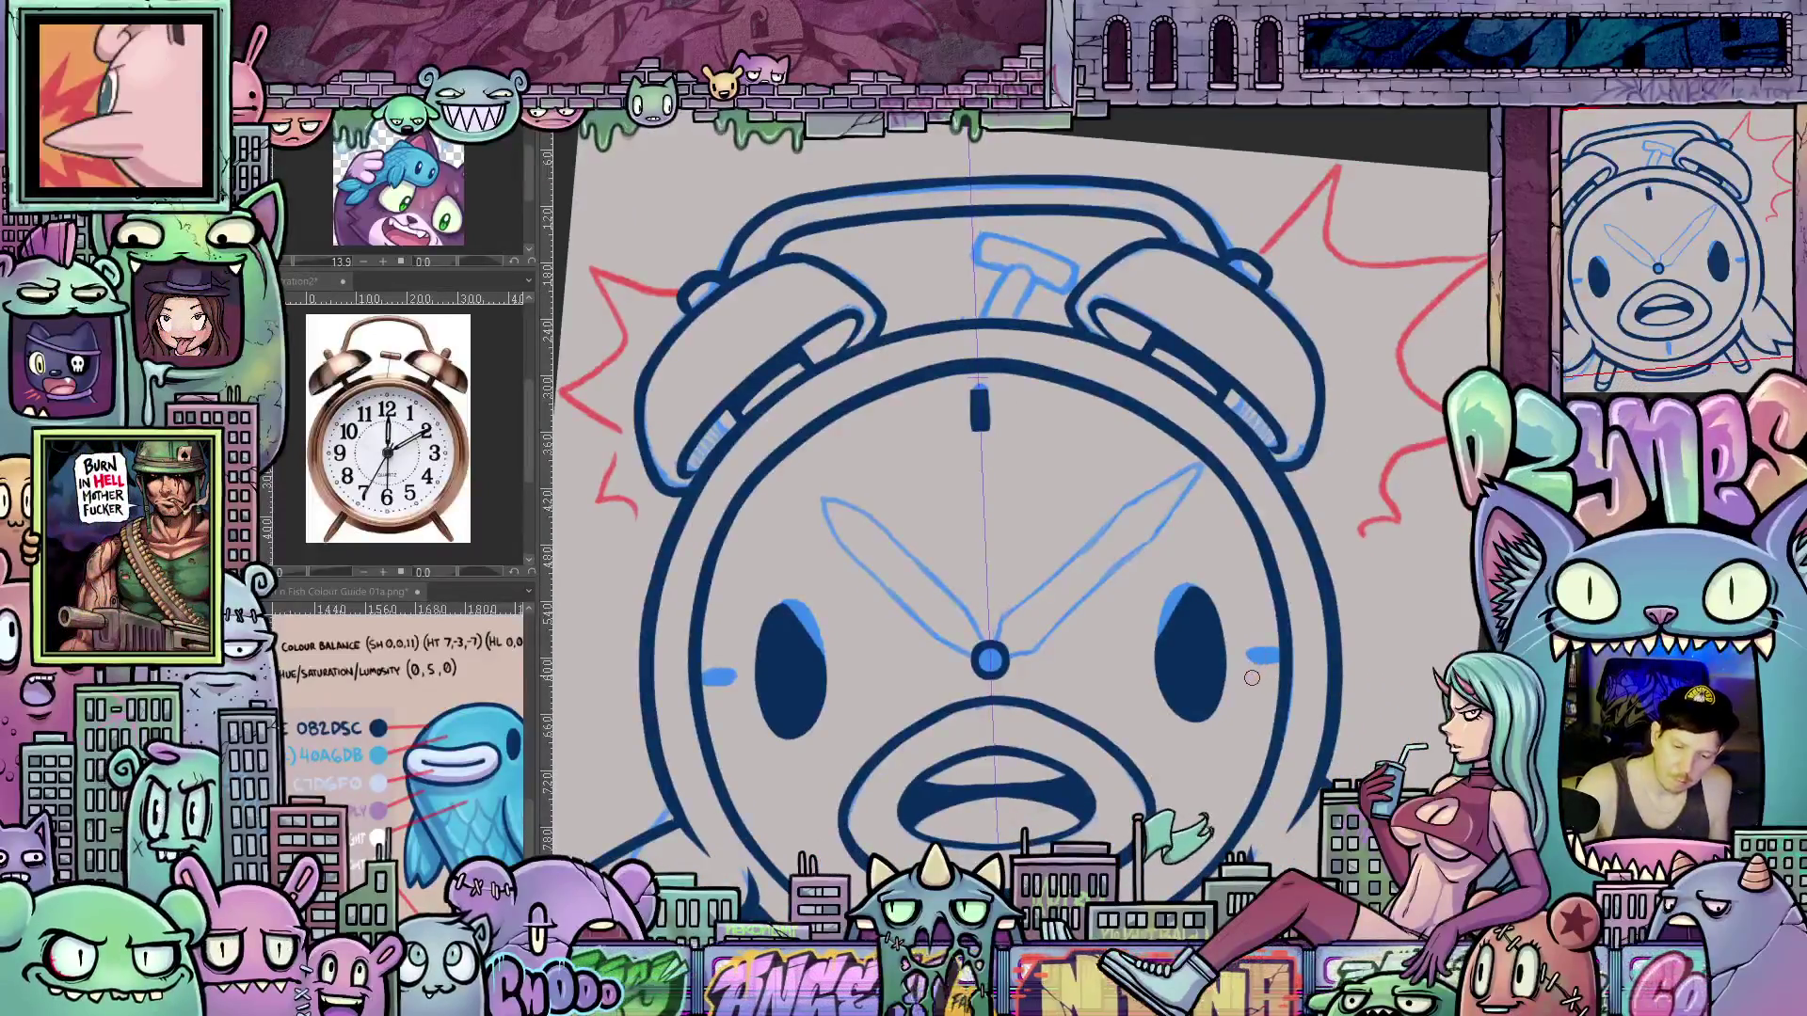
left_click_drag(1249, 656, 1264, 664)
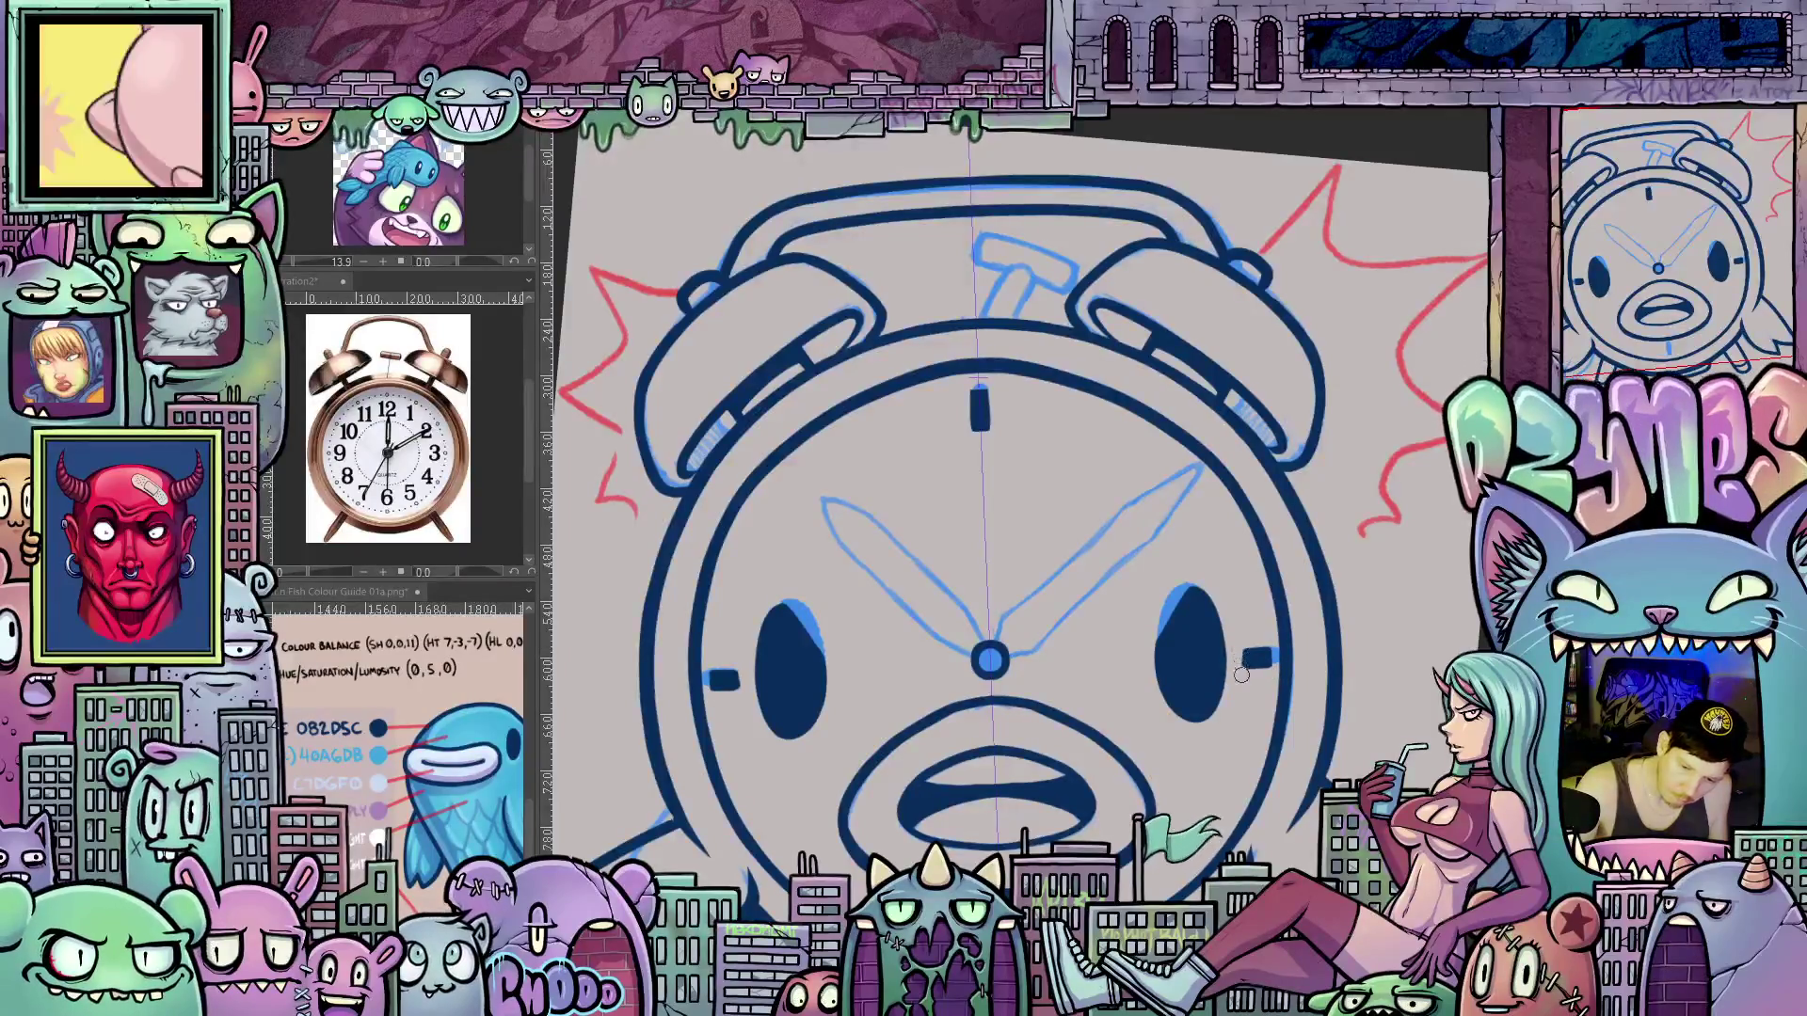
mouse_move(1004, 929)
left_mouse_down()
mouse_move(1090, 765)
mouse_move(1082, 783)
left_mouse_up()
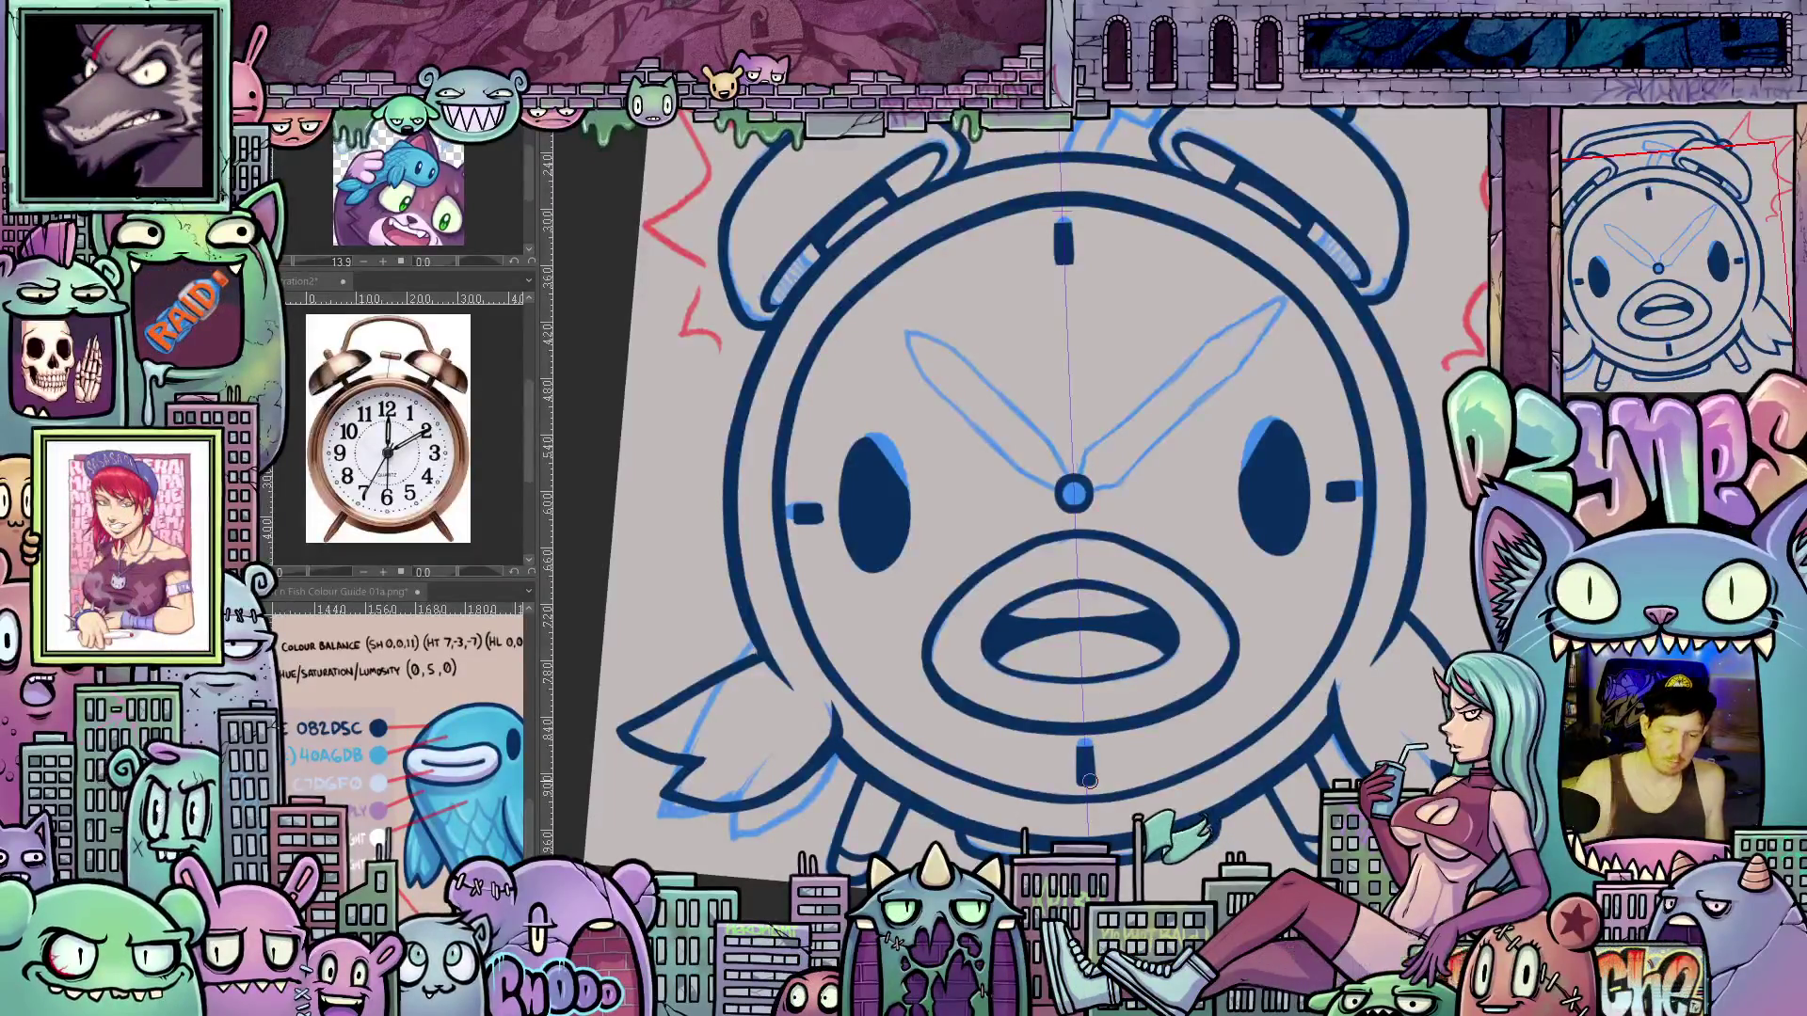
scroll(1020, 649, "down", 5)
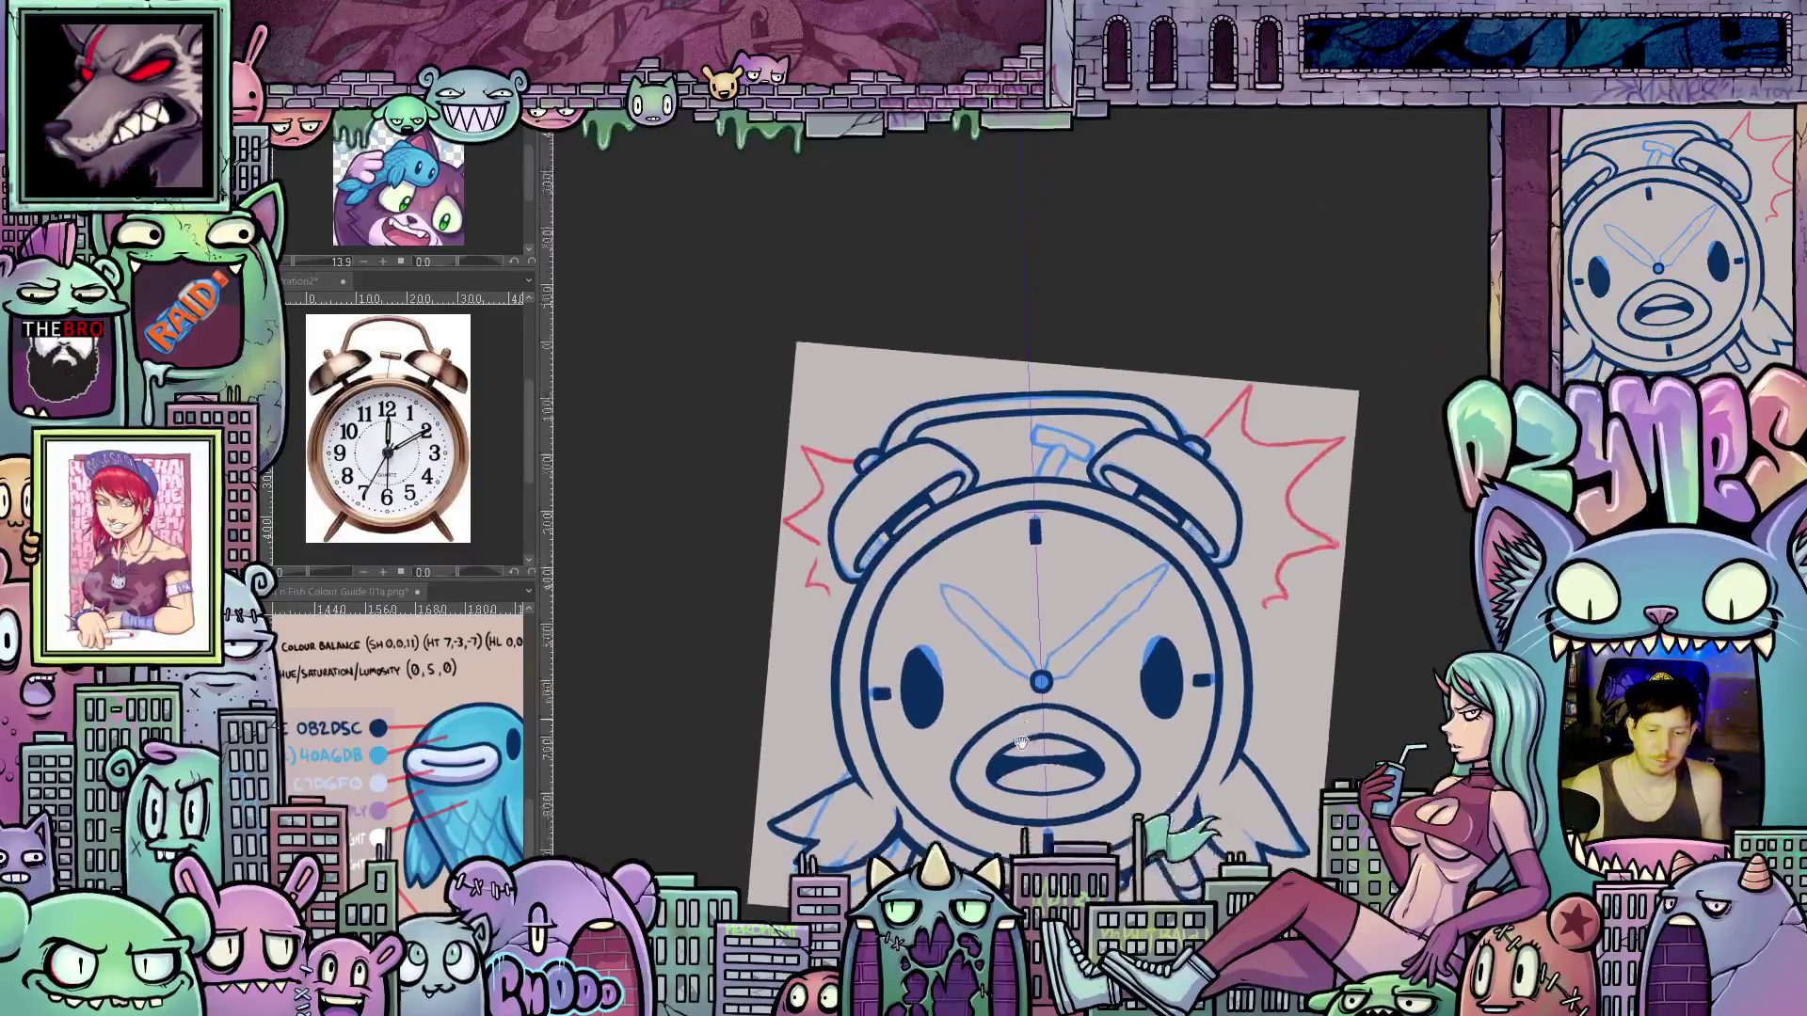
Ink the T-shaped winding key's stem and lower-left outline in dark blue
left_click_drag(1020, 743, 1003, 844)
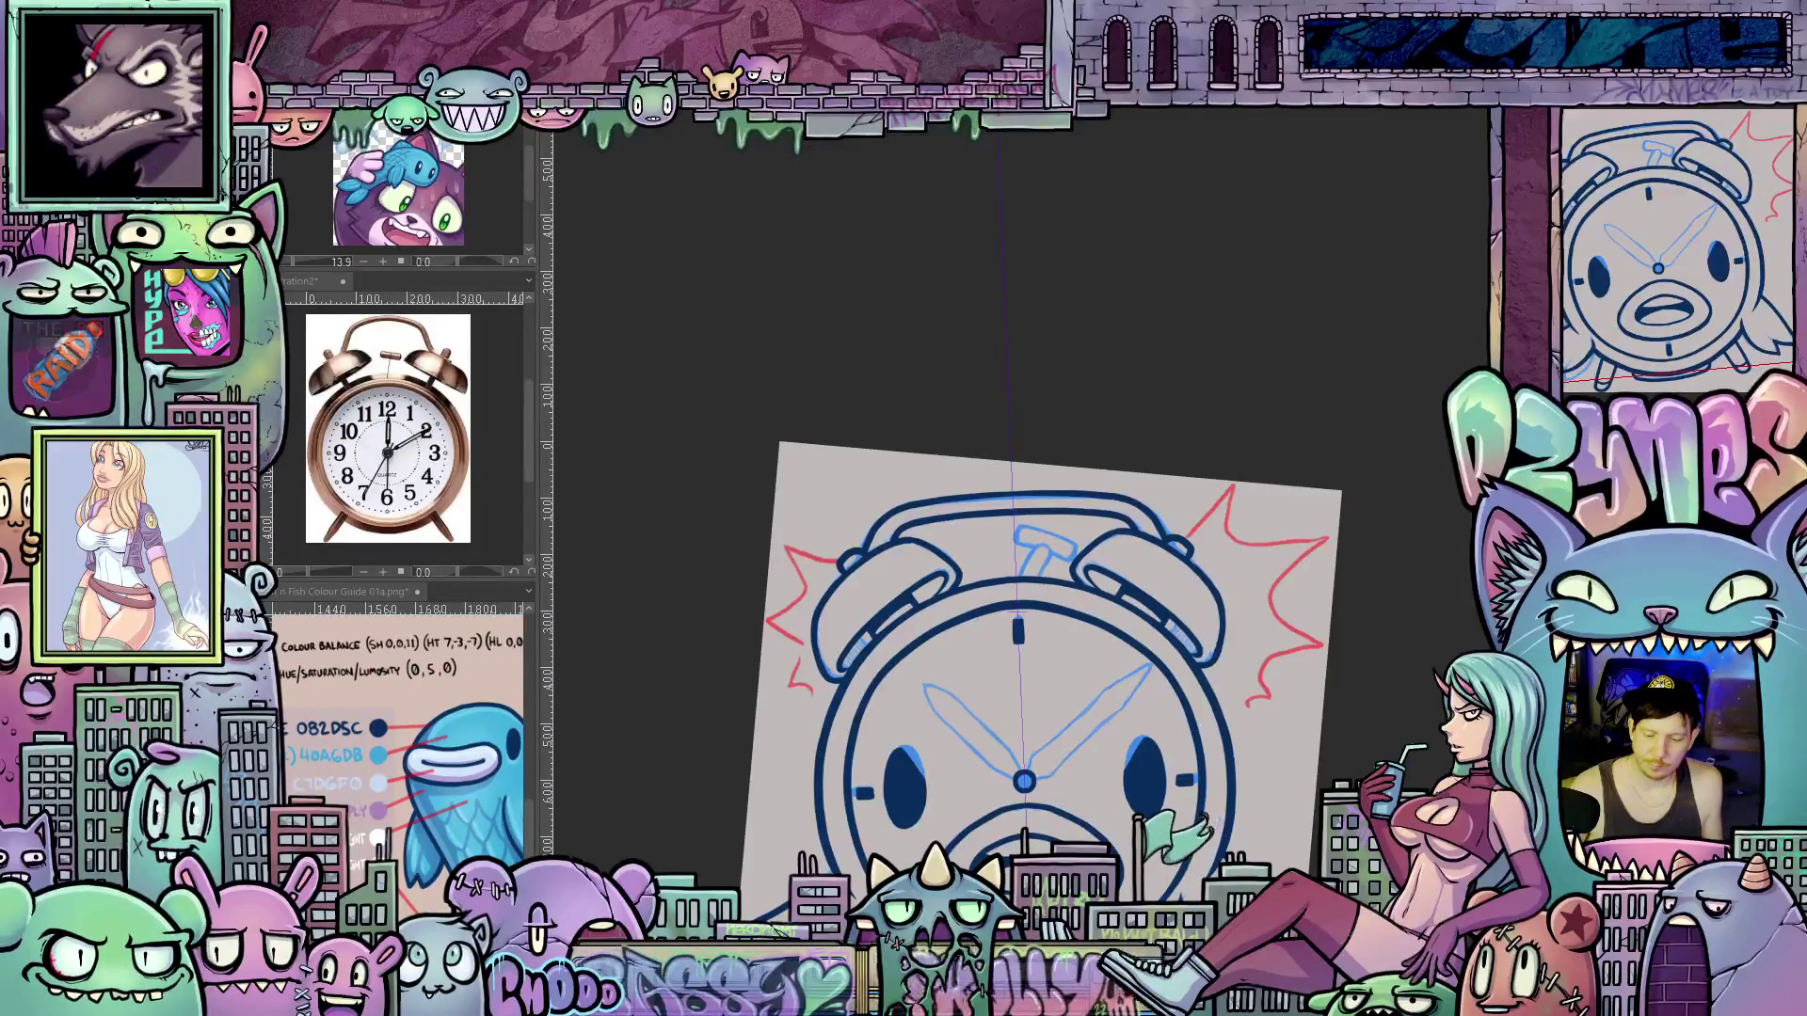
scroll(1078, 549, "up", 5)
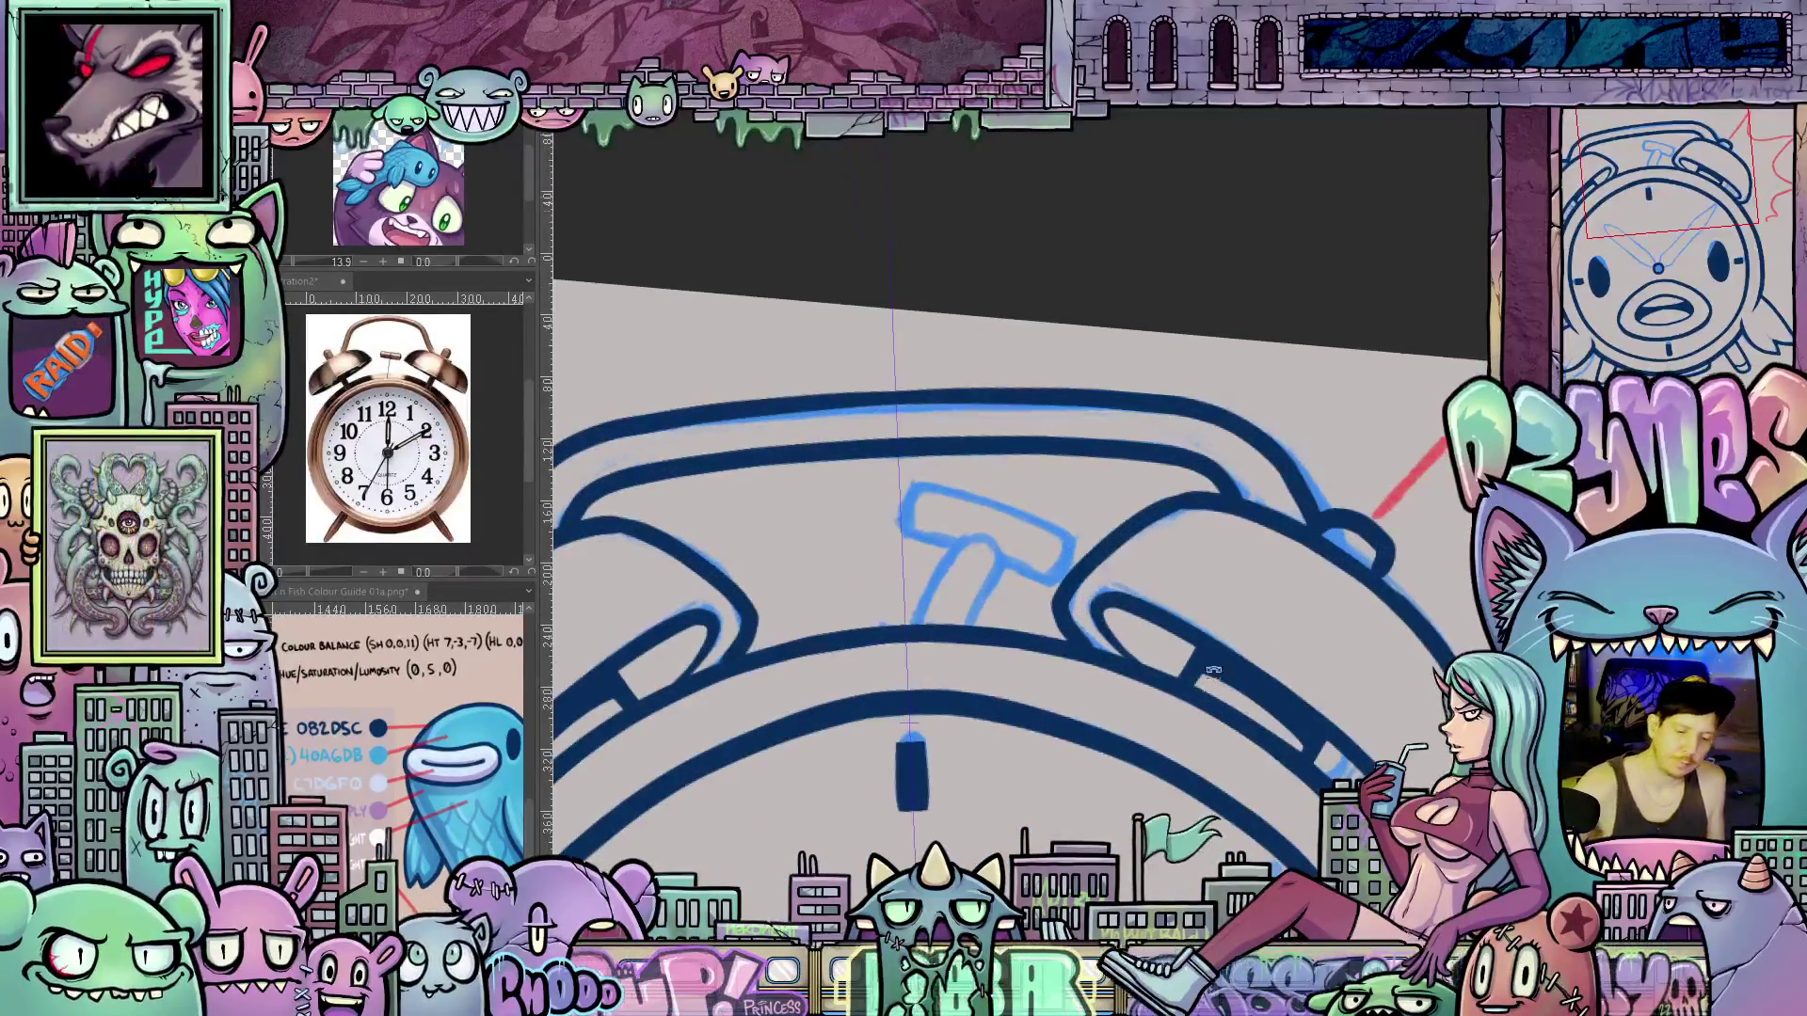
key("minus")
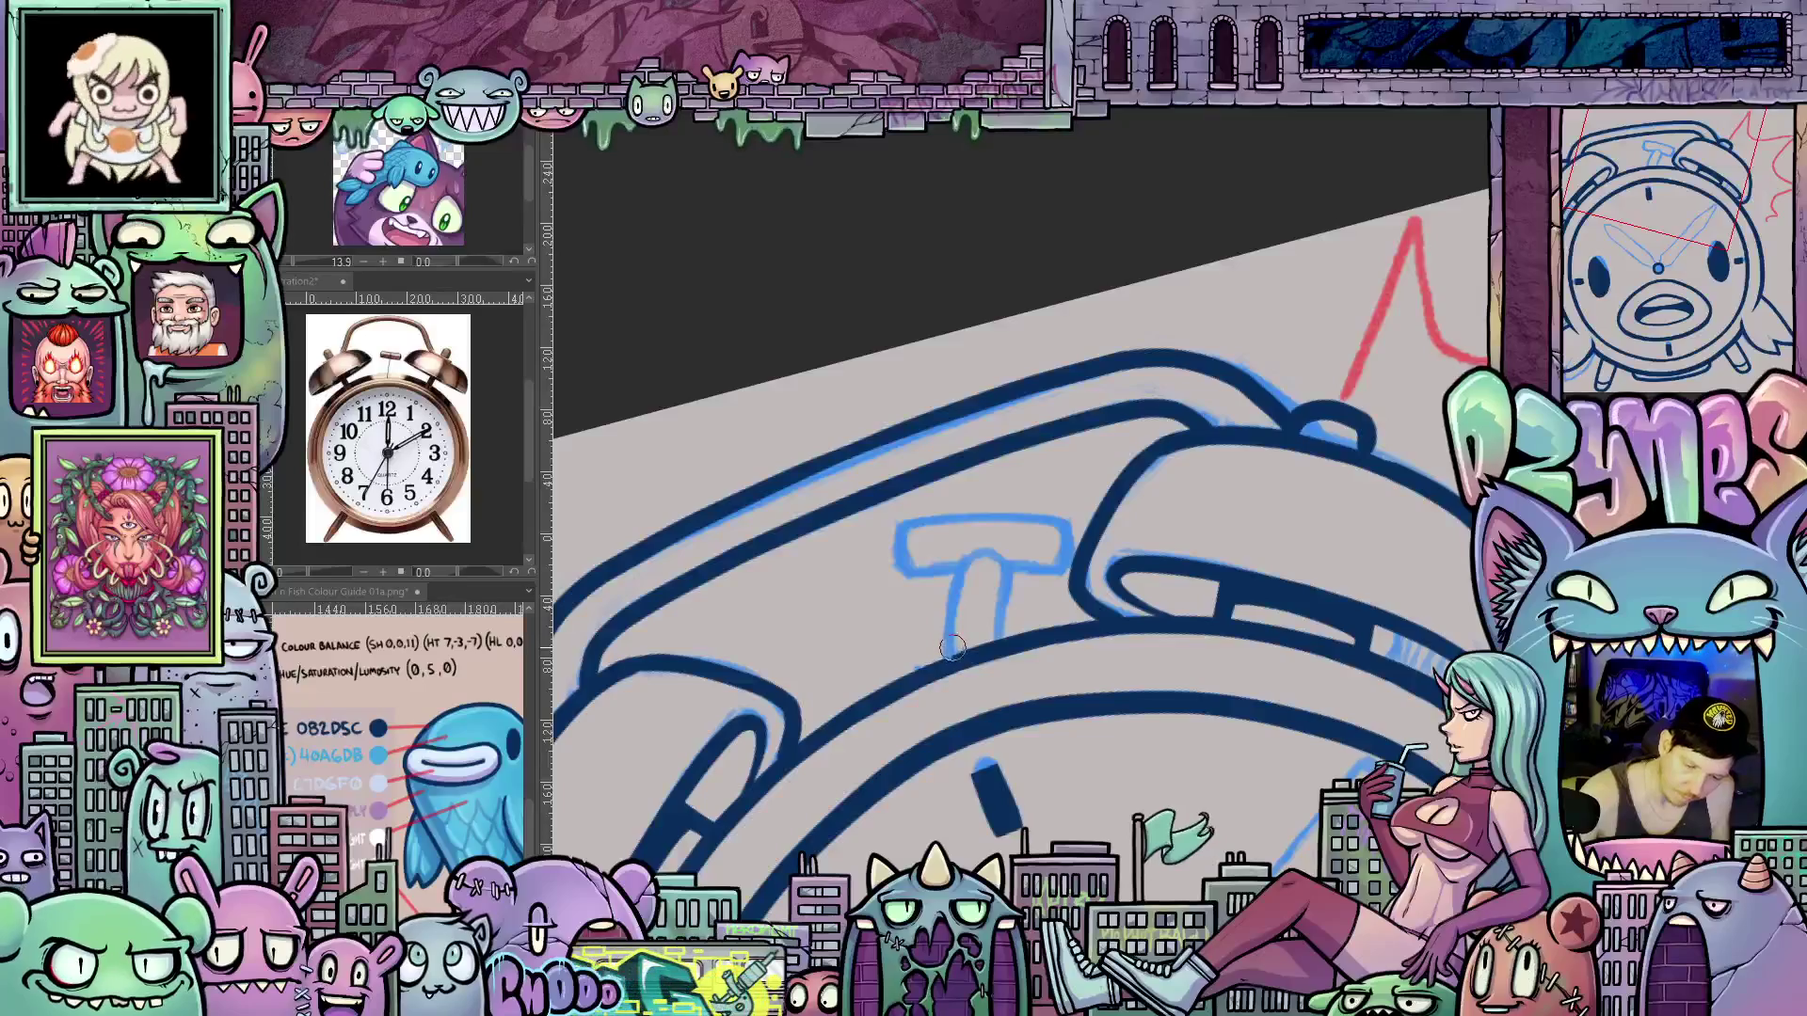
mouse_move(949, 651)
left_mouse_down()
mouse_move(969, 545)
mouse_move(1009, 568)
mouse_move(1002, 675)
mouse_move(1063, 563)
left_mouse_up()
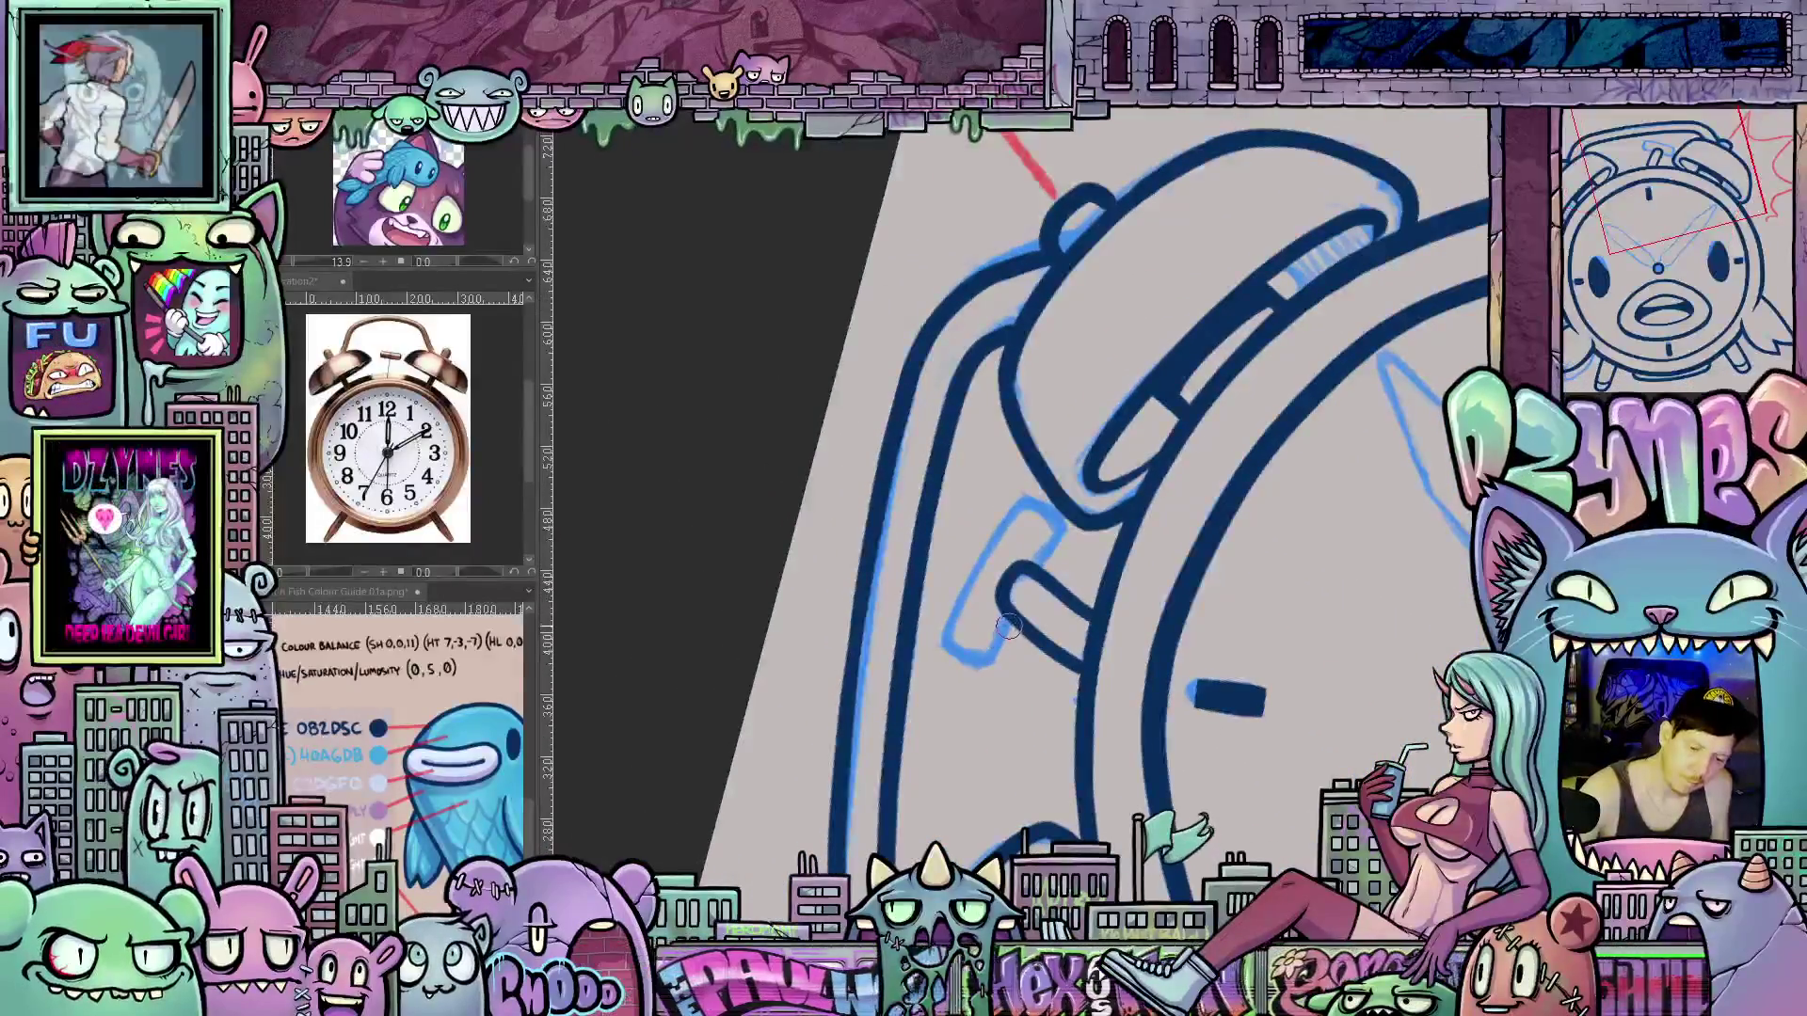
mouse_move(1009, 621)
left_mouse_down()
mouse_move(979, 663)
mouse_move(945, 630)
mouse_move(1002, 517)
mouse_move(1035, 498)
mouse_move(1224, 653)
mouse_move(1063, 565)
left_mouse_up()
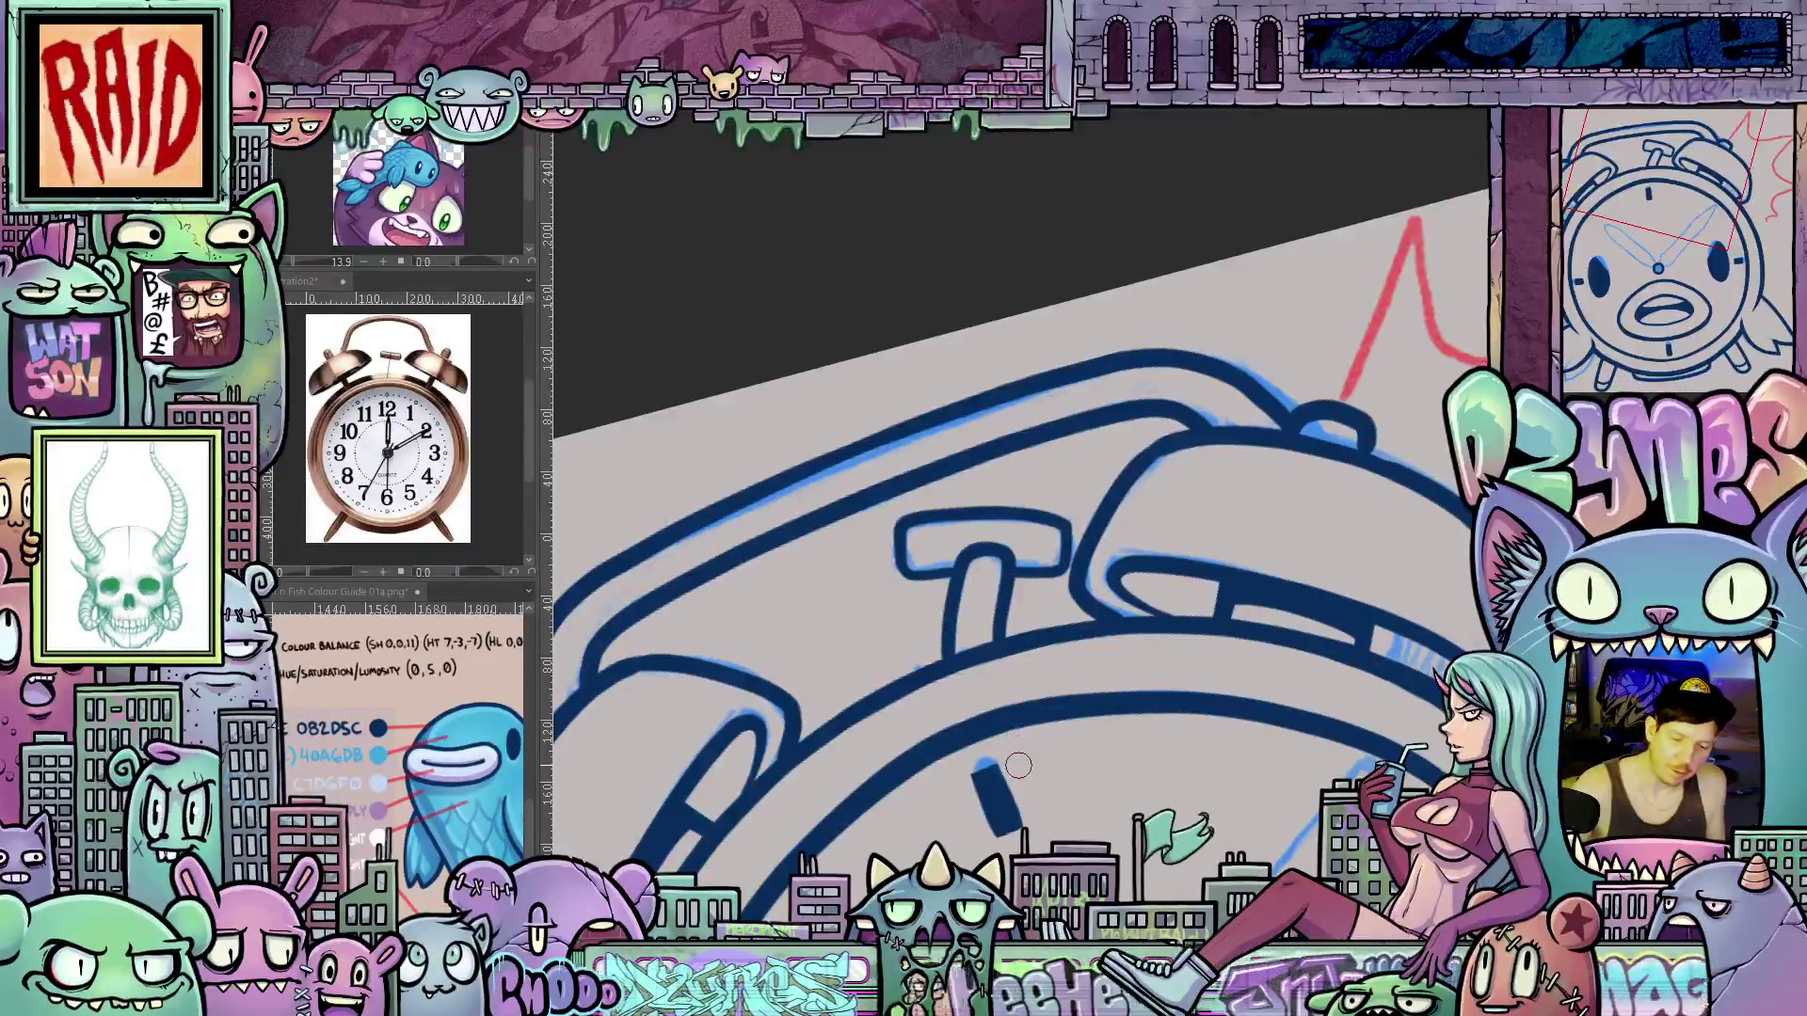
mouse_move(1018, 765)
left_mouse_down()
mouse_move(1168, 637)
mouse_move(1045, 828)
left_mouse_up()
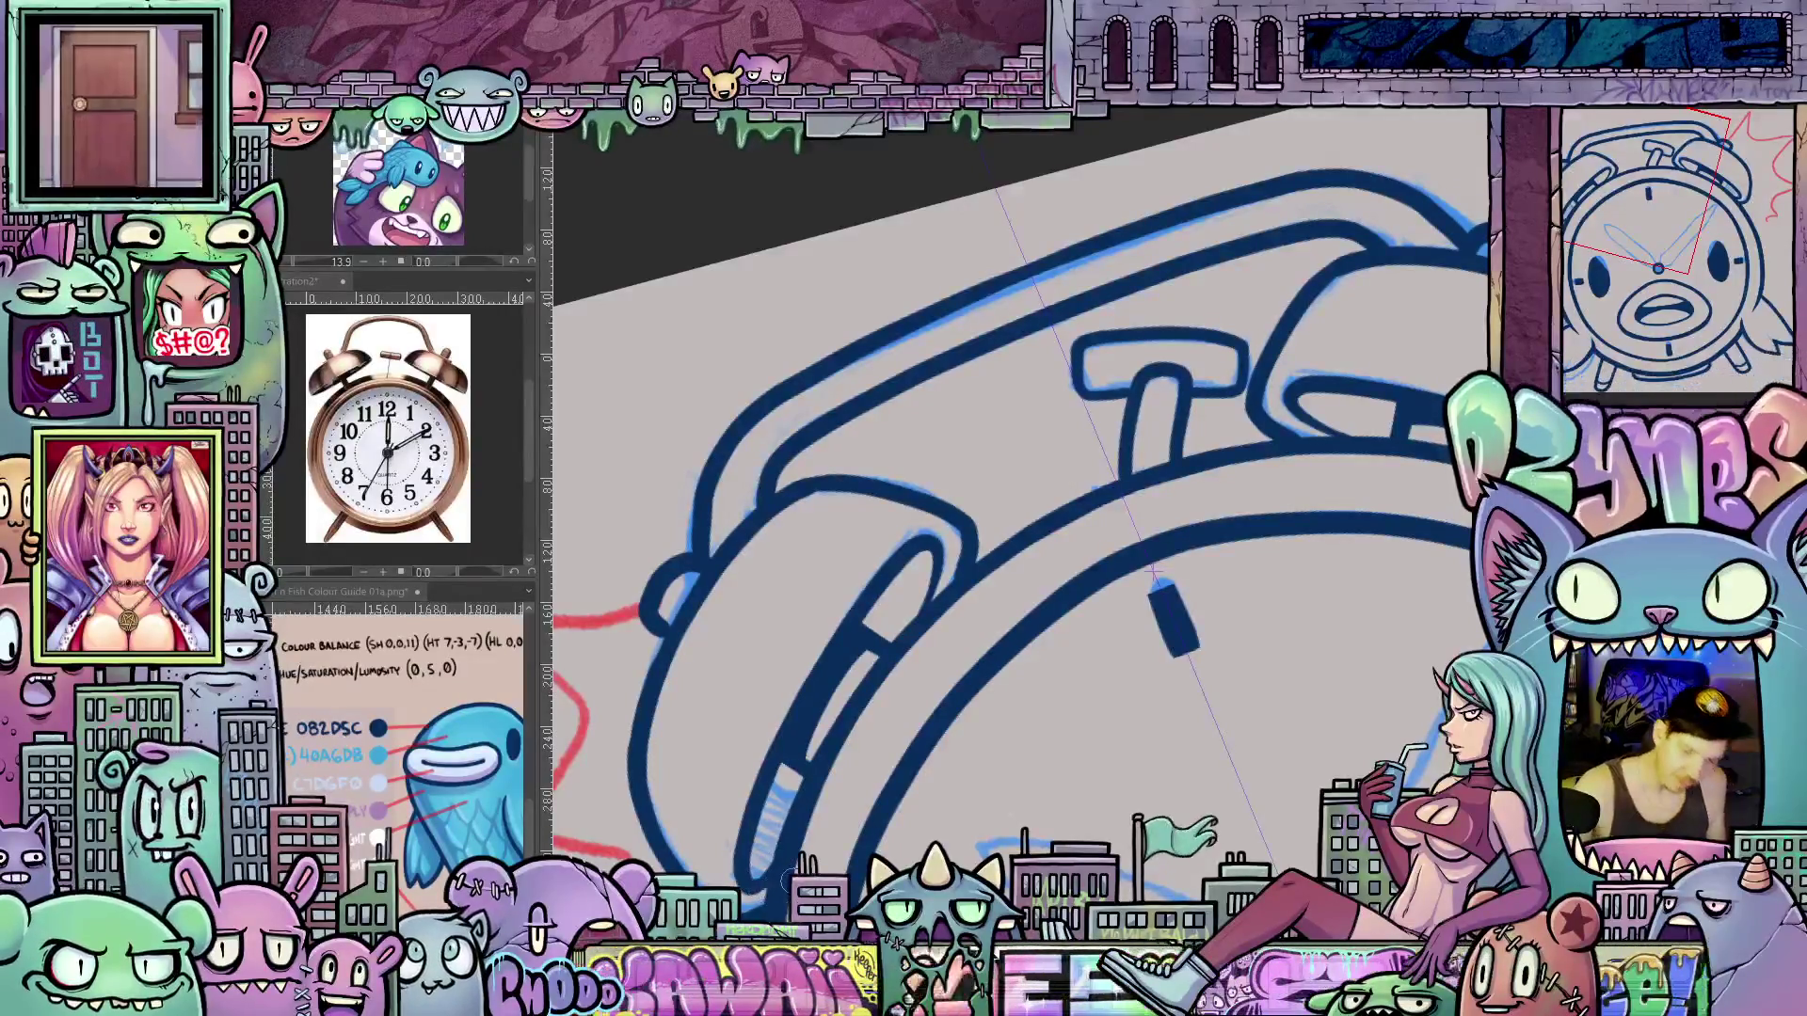
scroll(917, 879, "down", 2)
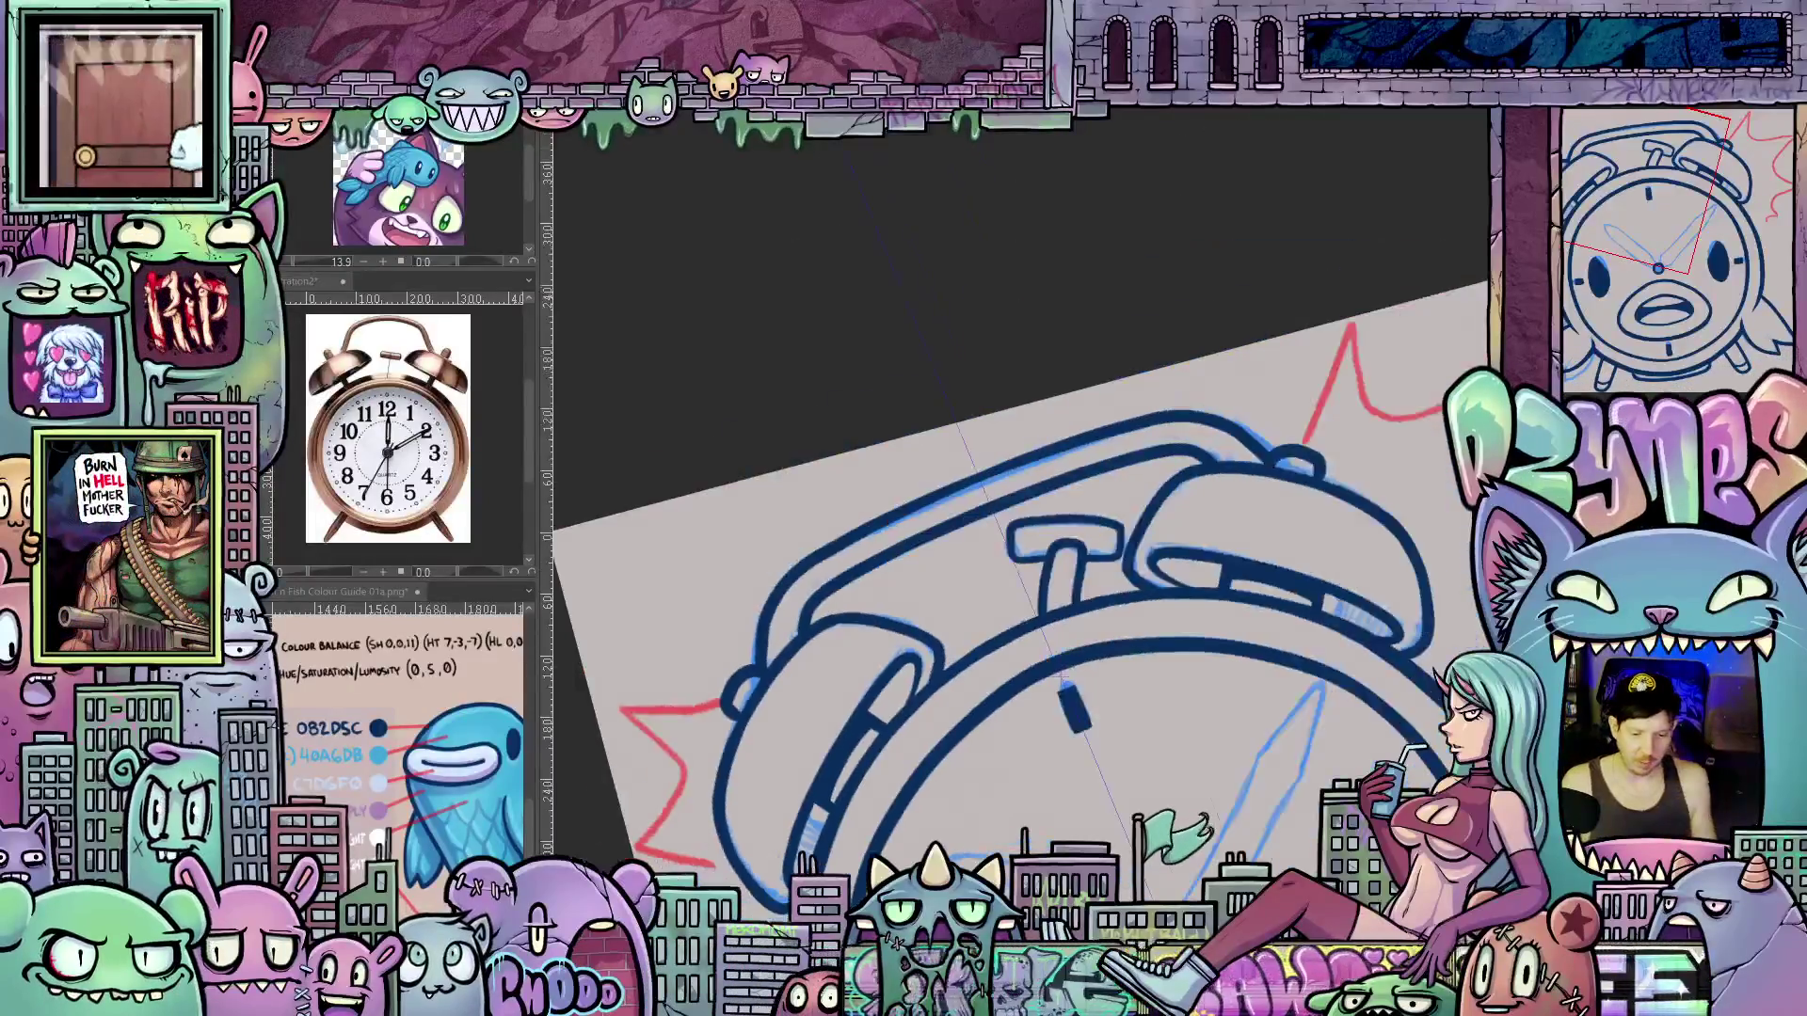
scroll(929, 835, "down", 2)
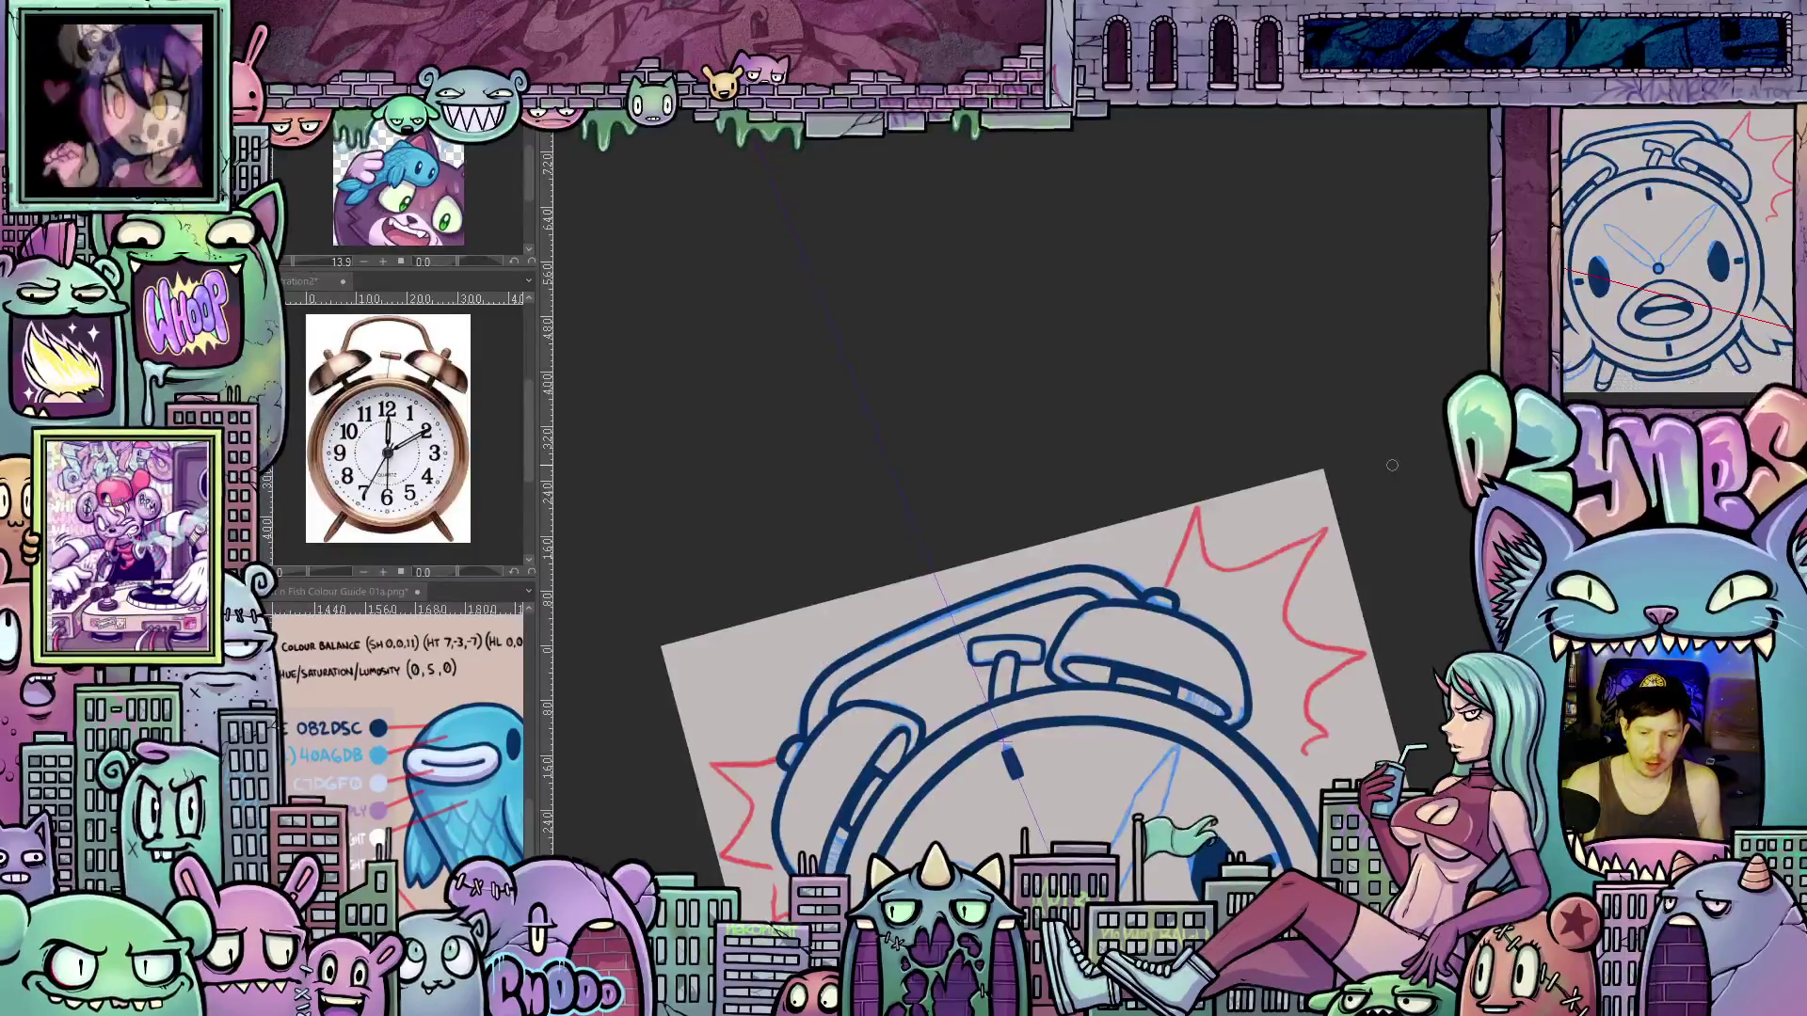
mouse_move(1403, 517)
left_mouse_down()
mouse_move(1355, 371)
mouse_move(1407, 250)
mouse_move(1420, 291)
mouse_move(1404, 310)
left_mouse_up()
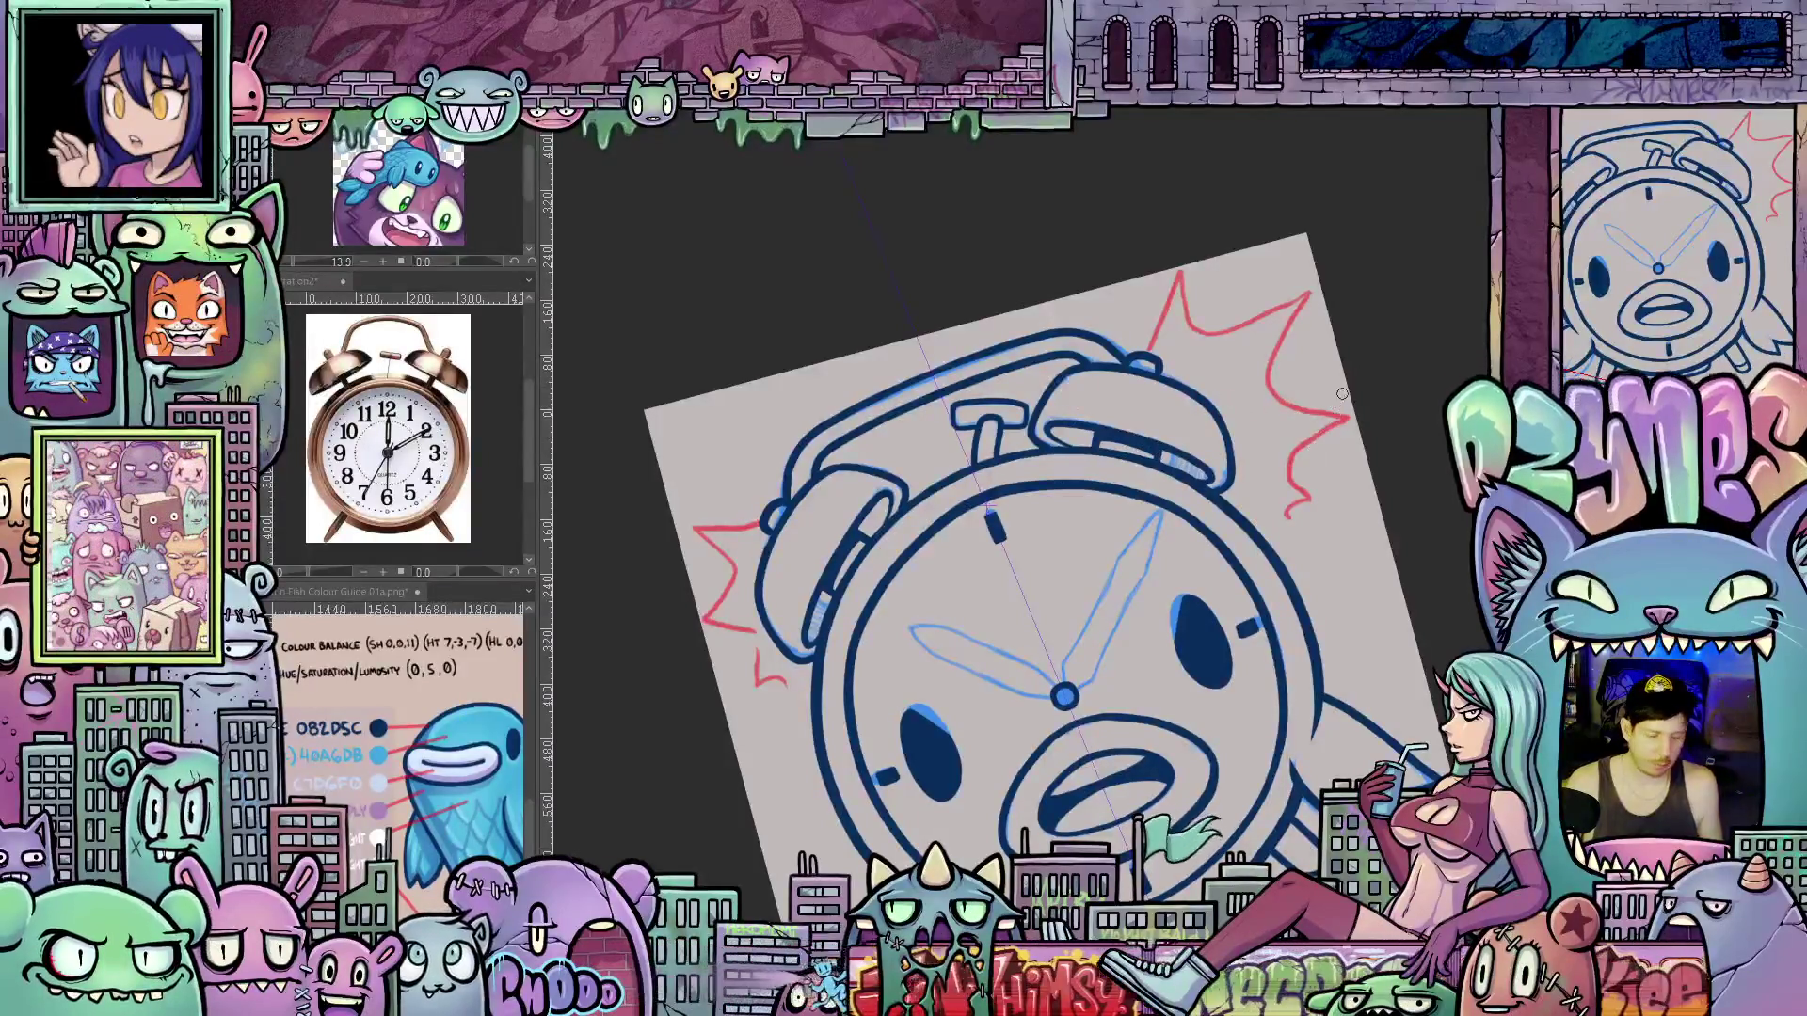
Ink both edges of the clock hand in dark blue, from tip down to the pivot
scroll(1200, 580, "up", 2)
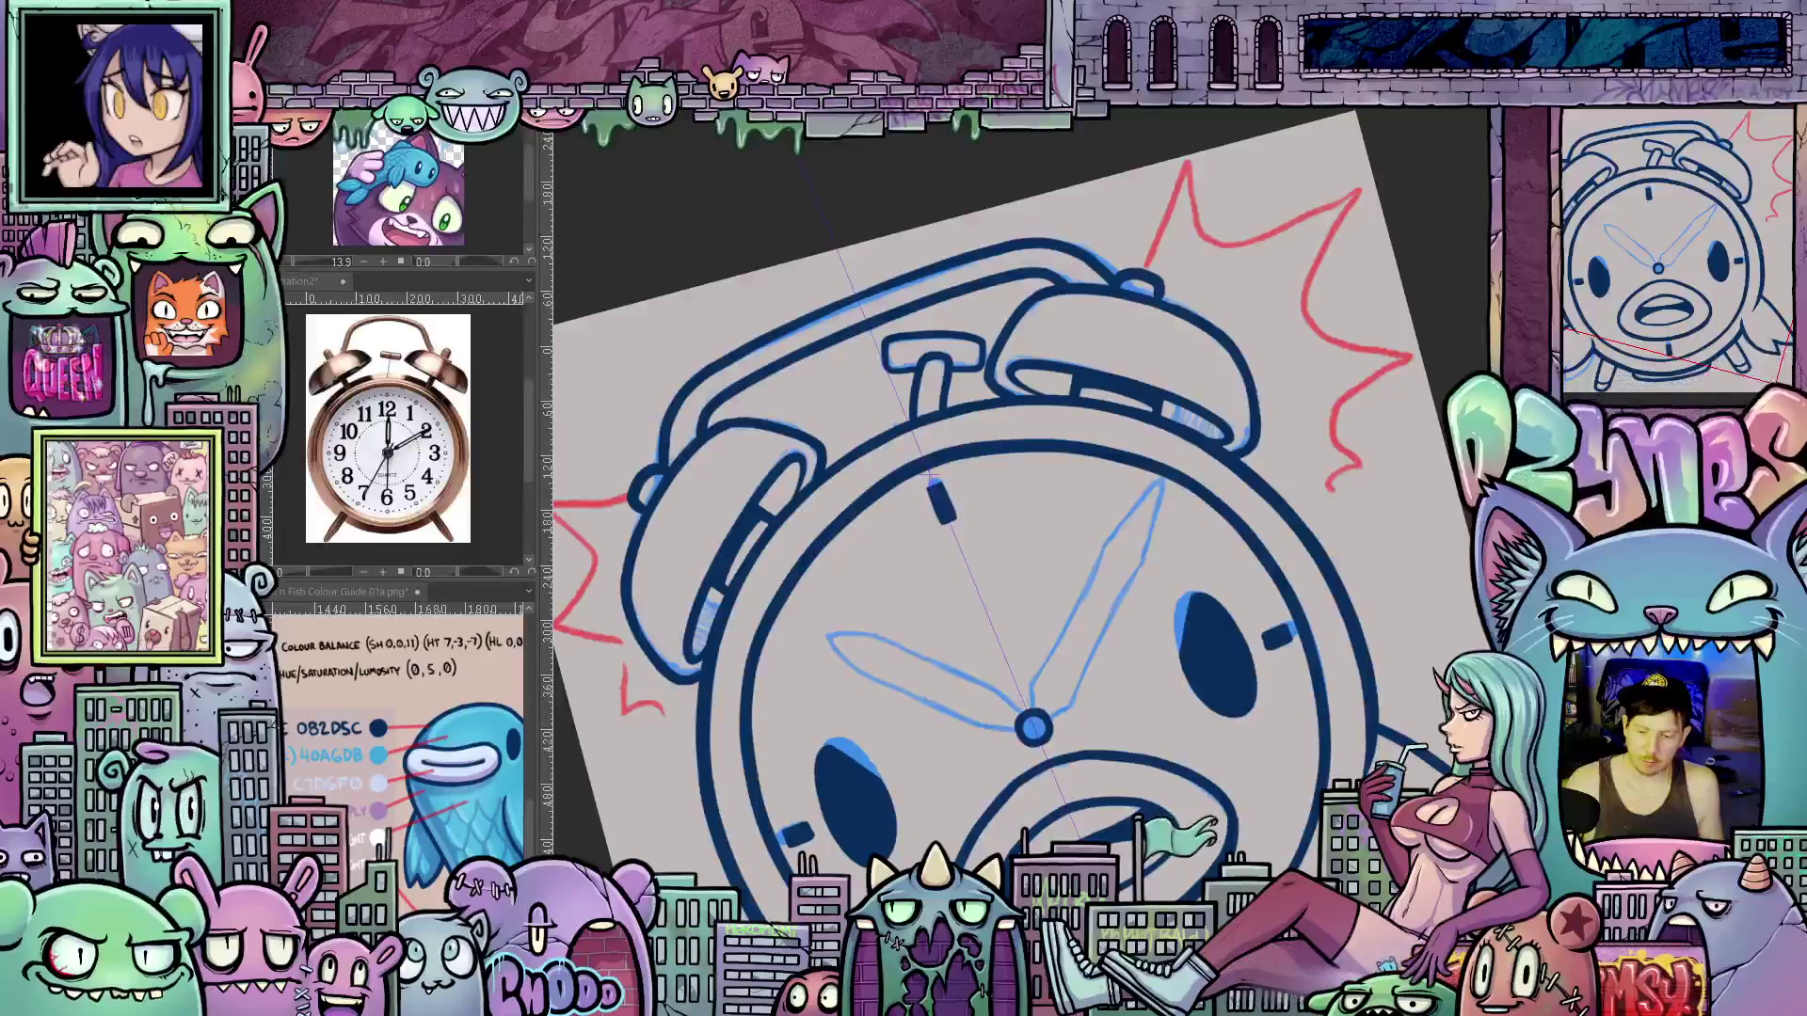
scroll(1109, 744, "up", 3)
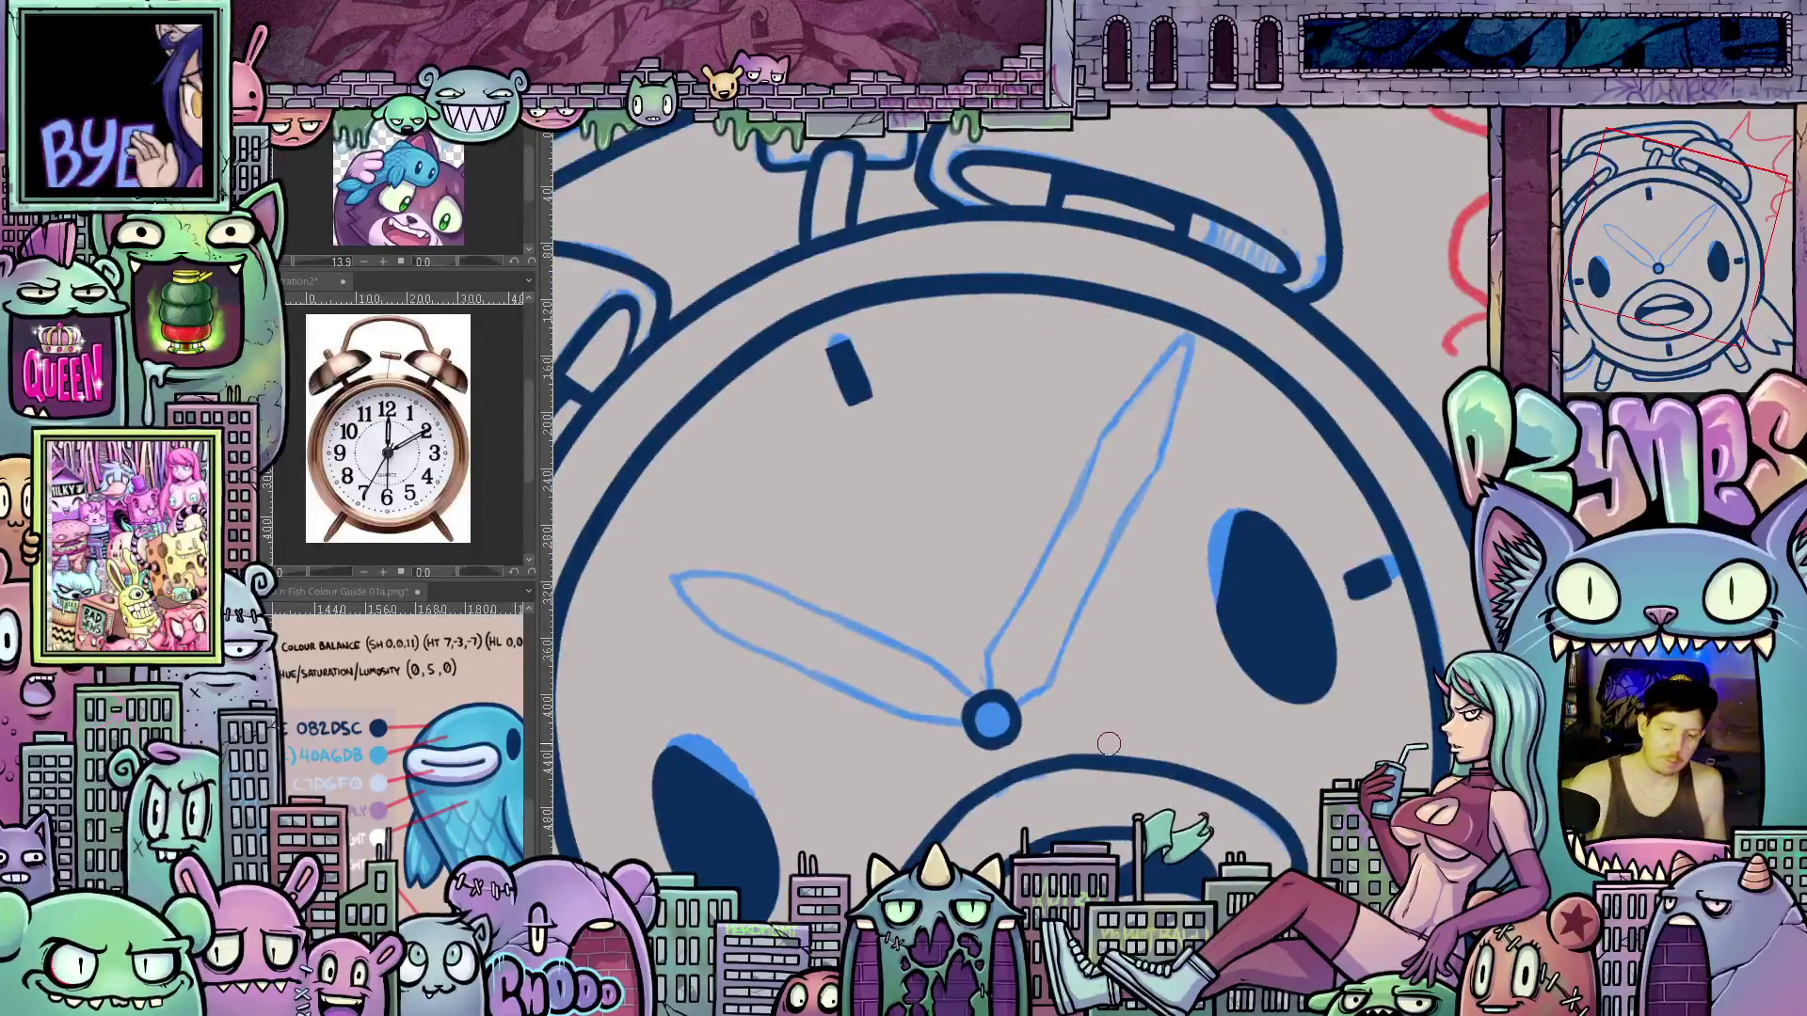
left_click_drag(1108, 743, 1246, 721)
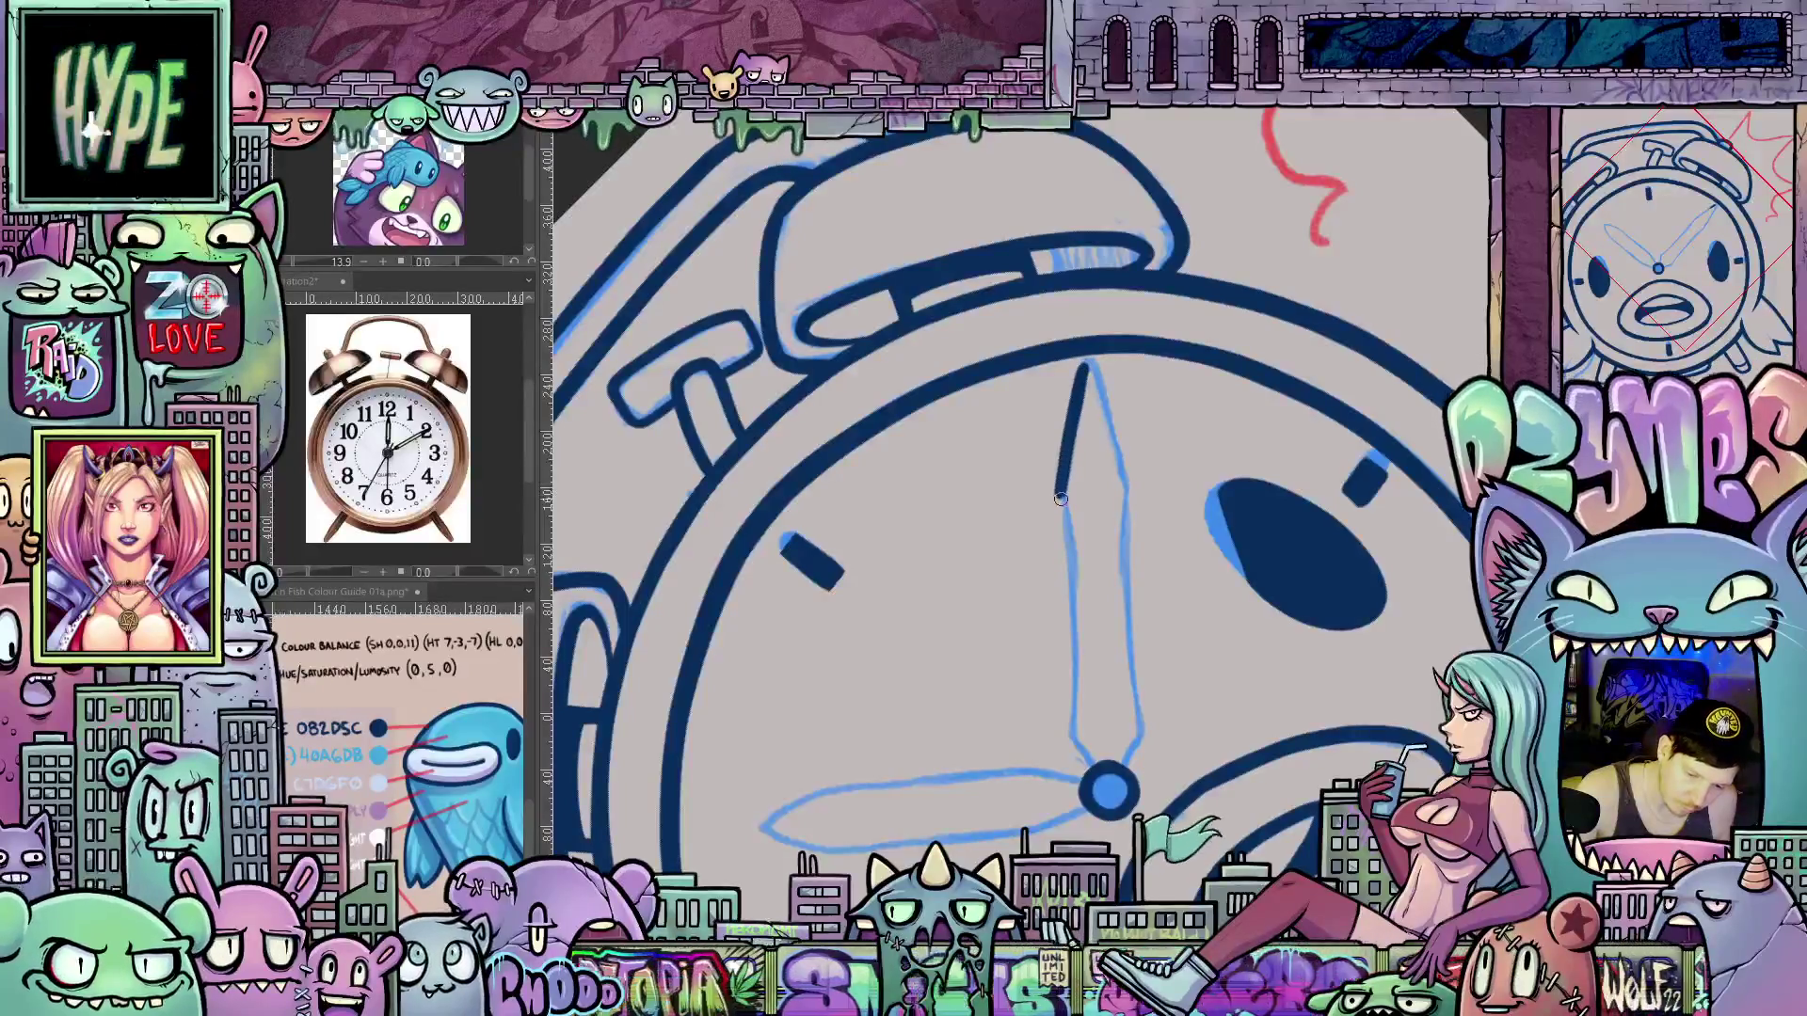
left_click_drag(1069, 550, 1080, 746)
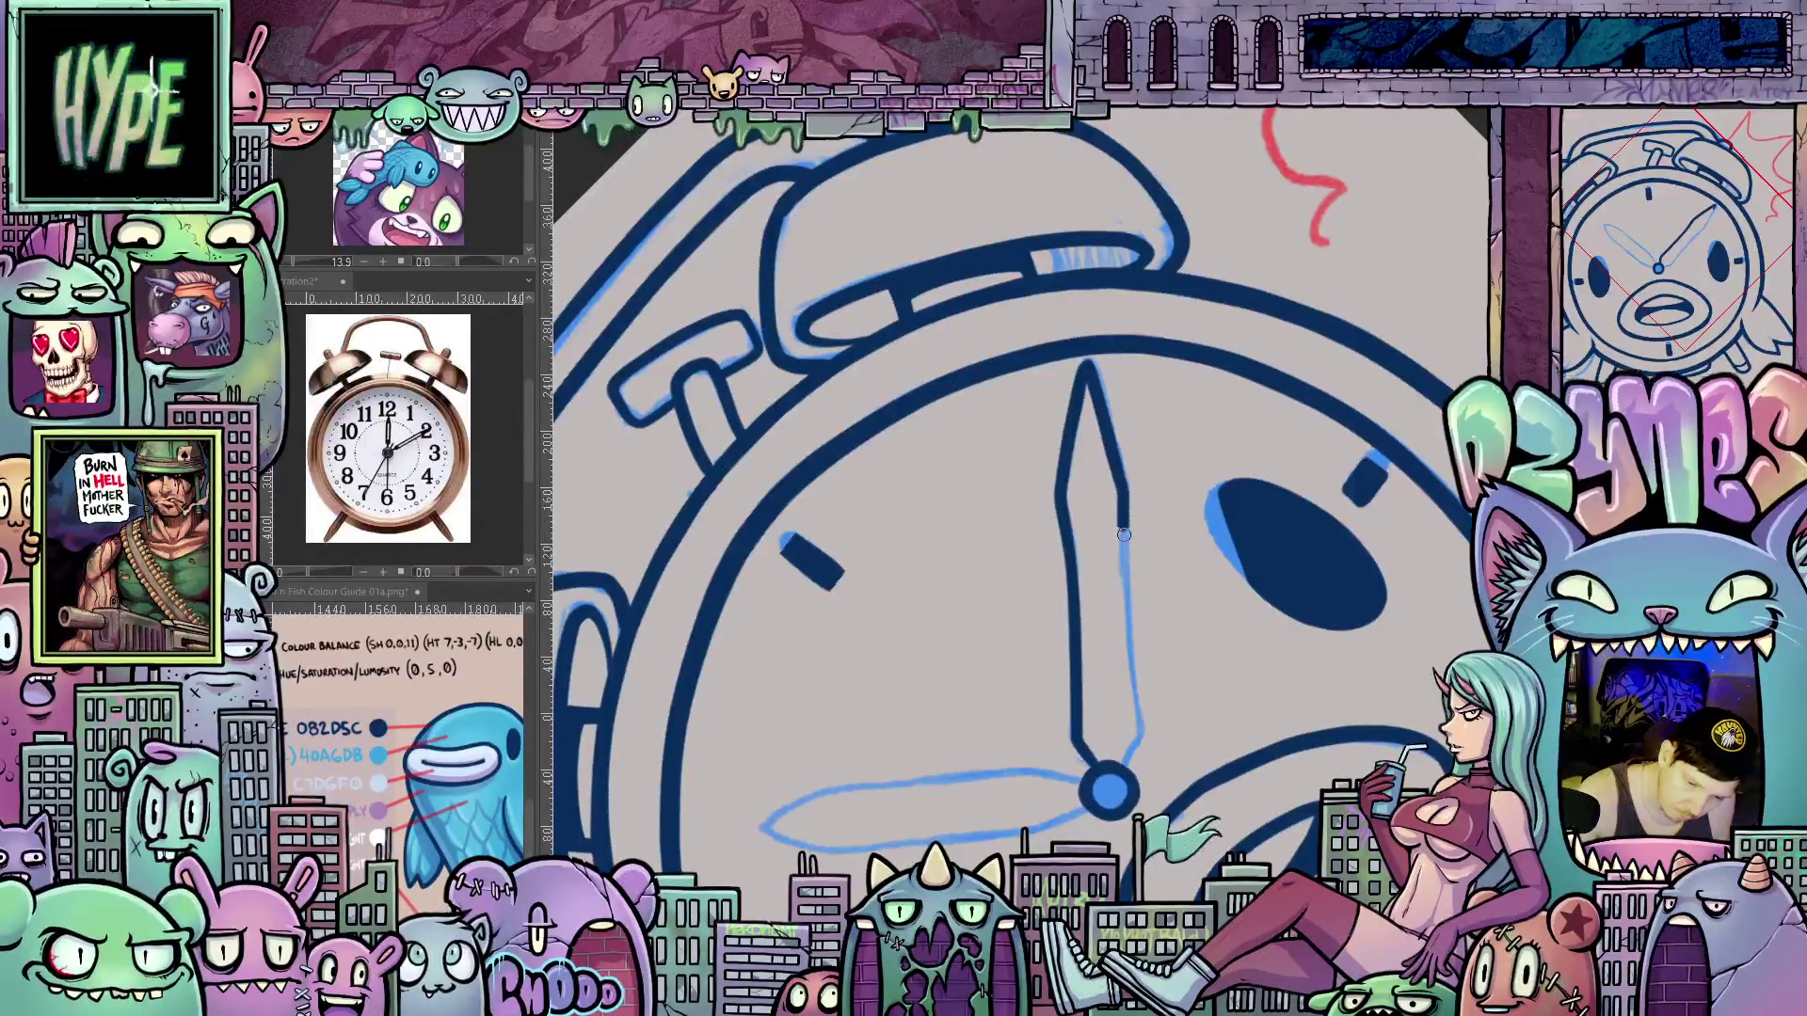
left_click_drag(1124, 534, 1133, 710)
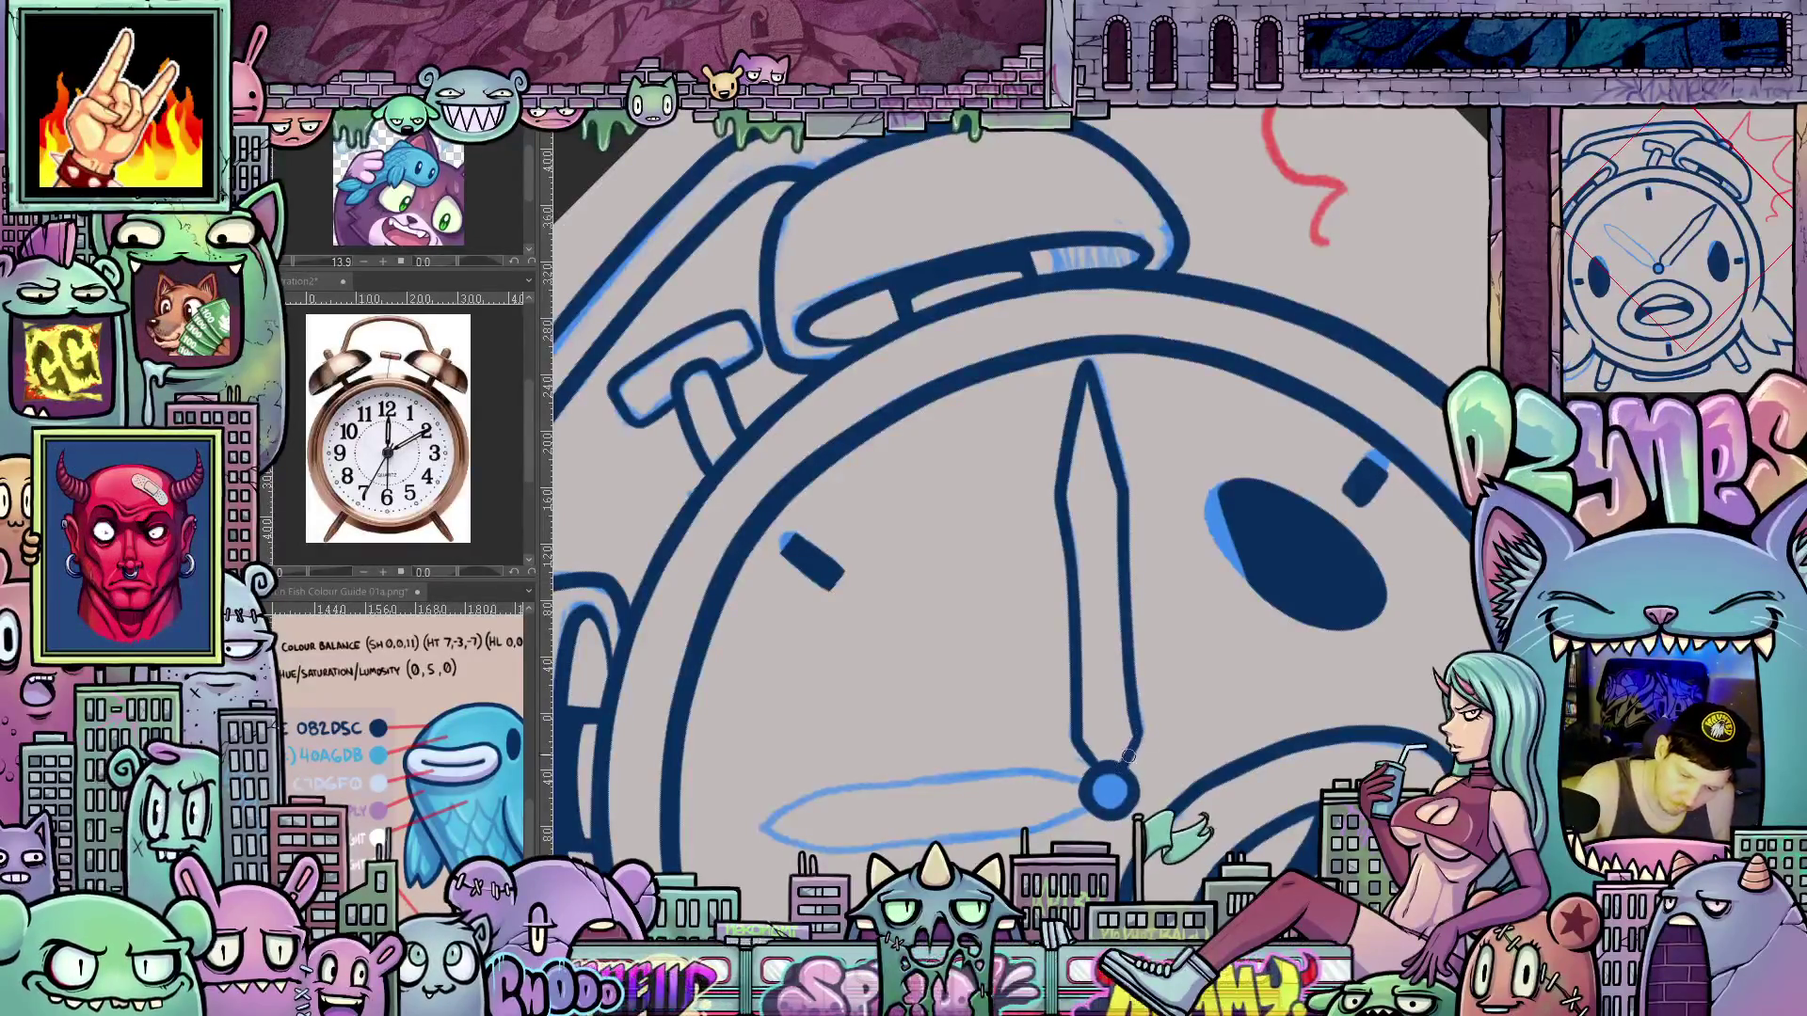
key("ctrl+z")
key("ctrl+z")
key("ctrl+z")
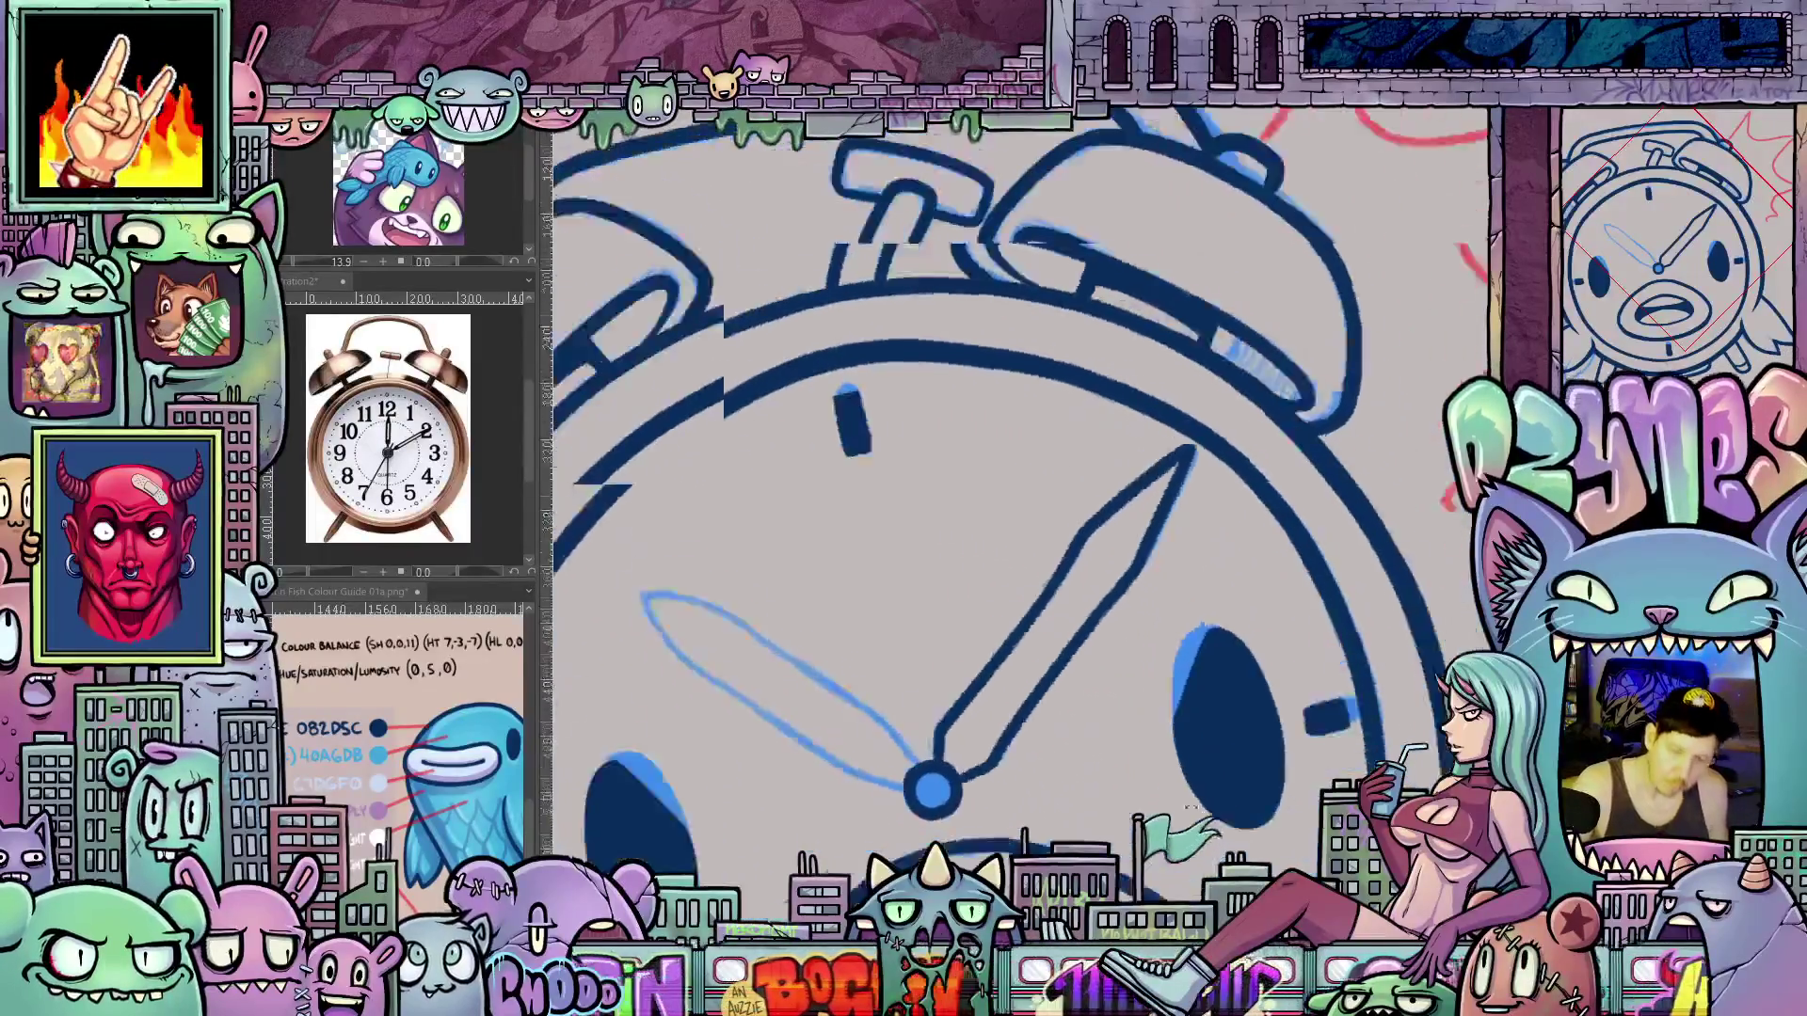
key("minus")
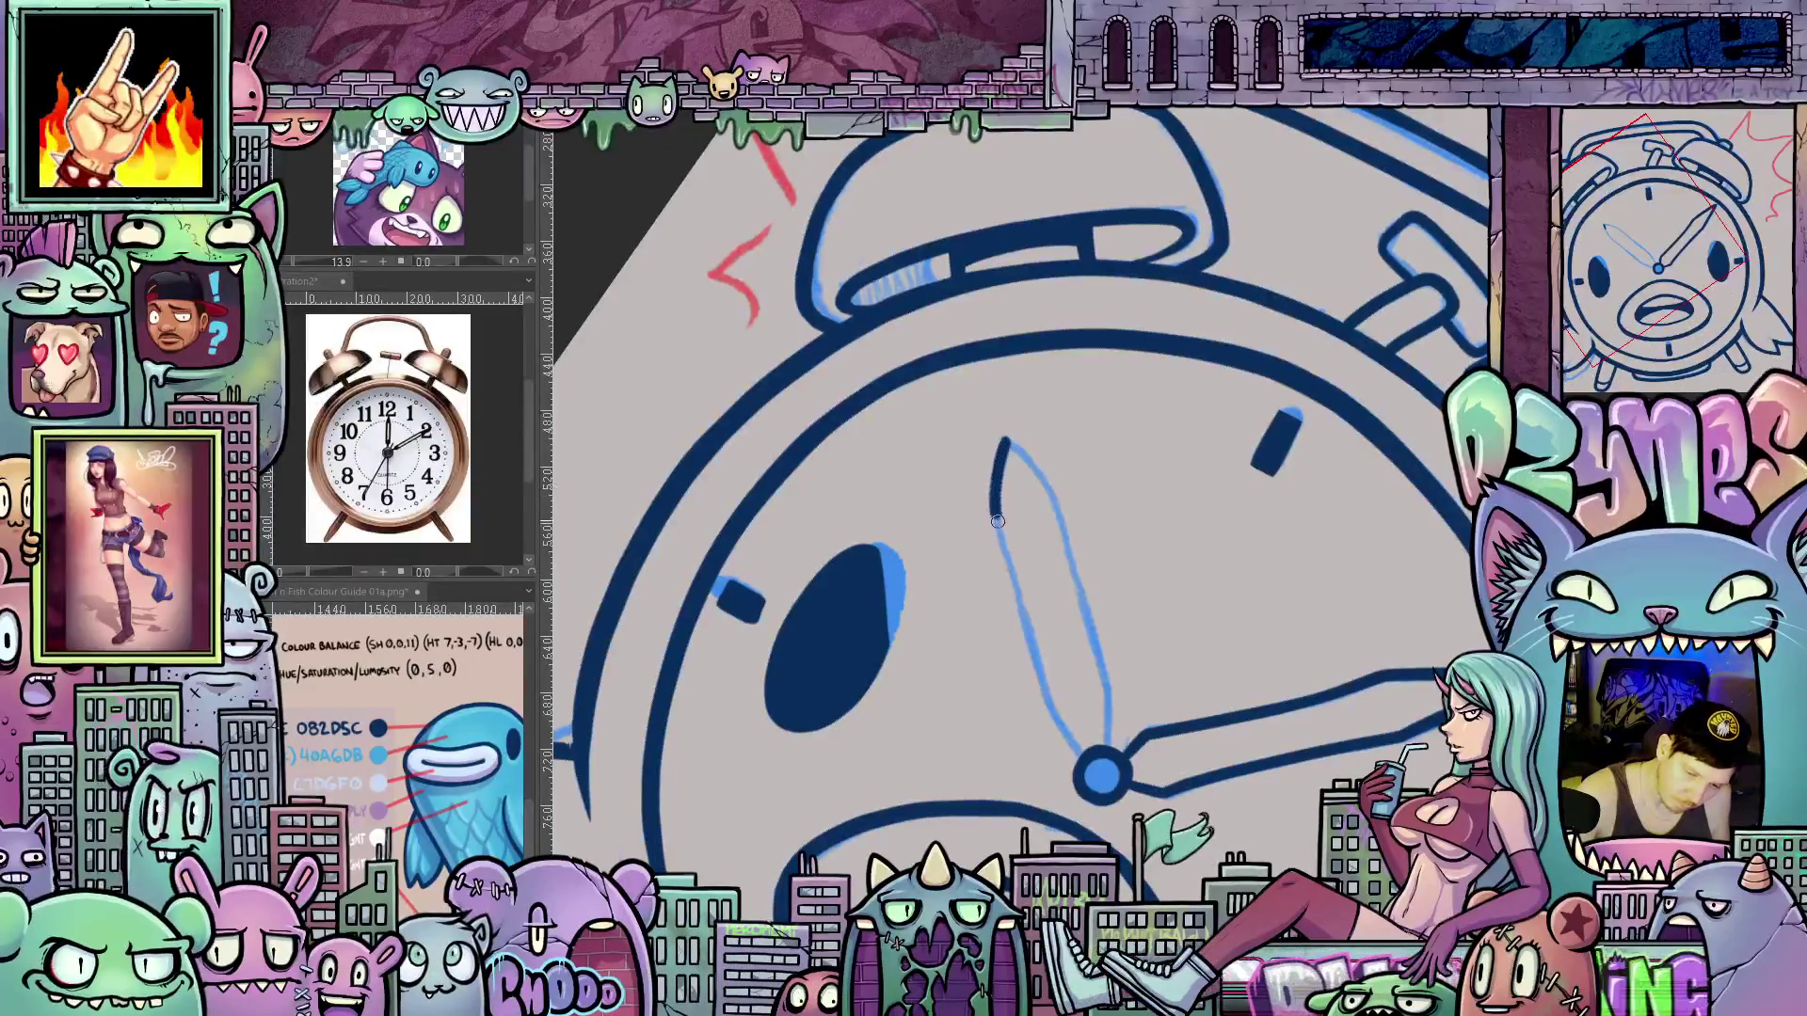
mouse_move(1026, 618)
left_mouse_down()
mouse_move(1058, 720)
mouse_move(1091, 753)
left_mouse_up()
mouse_move(1008, 441)
left_mouse_down()
mouse_move(1049, 500)
mouse_move(1107, 742)
left_mouse_up()
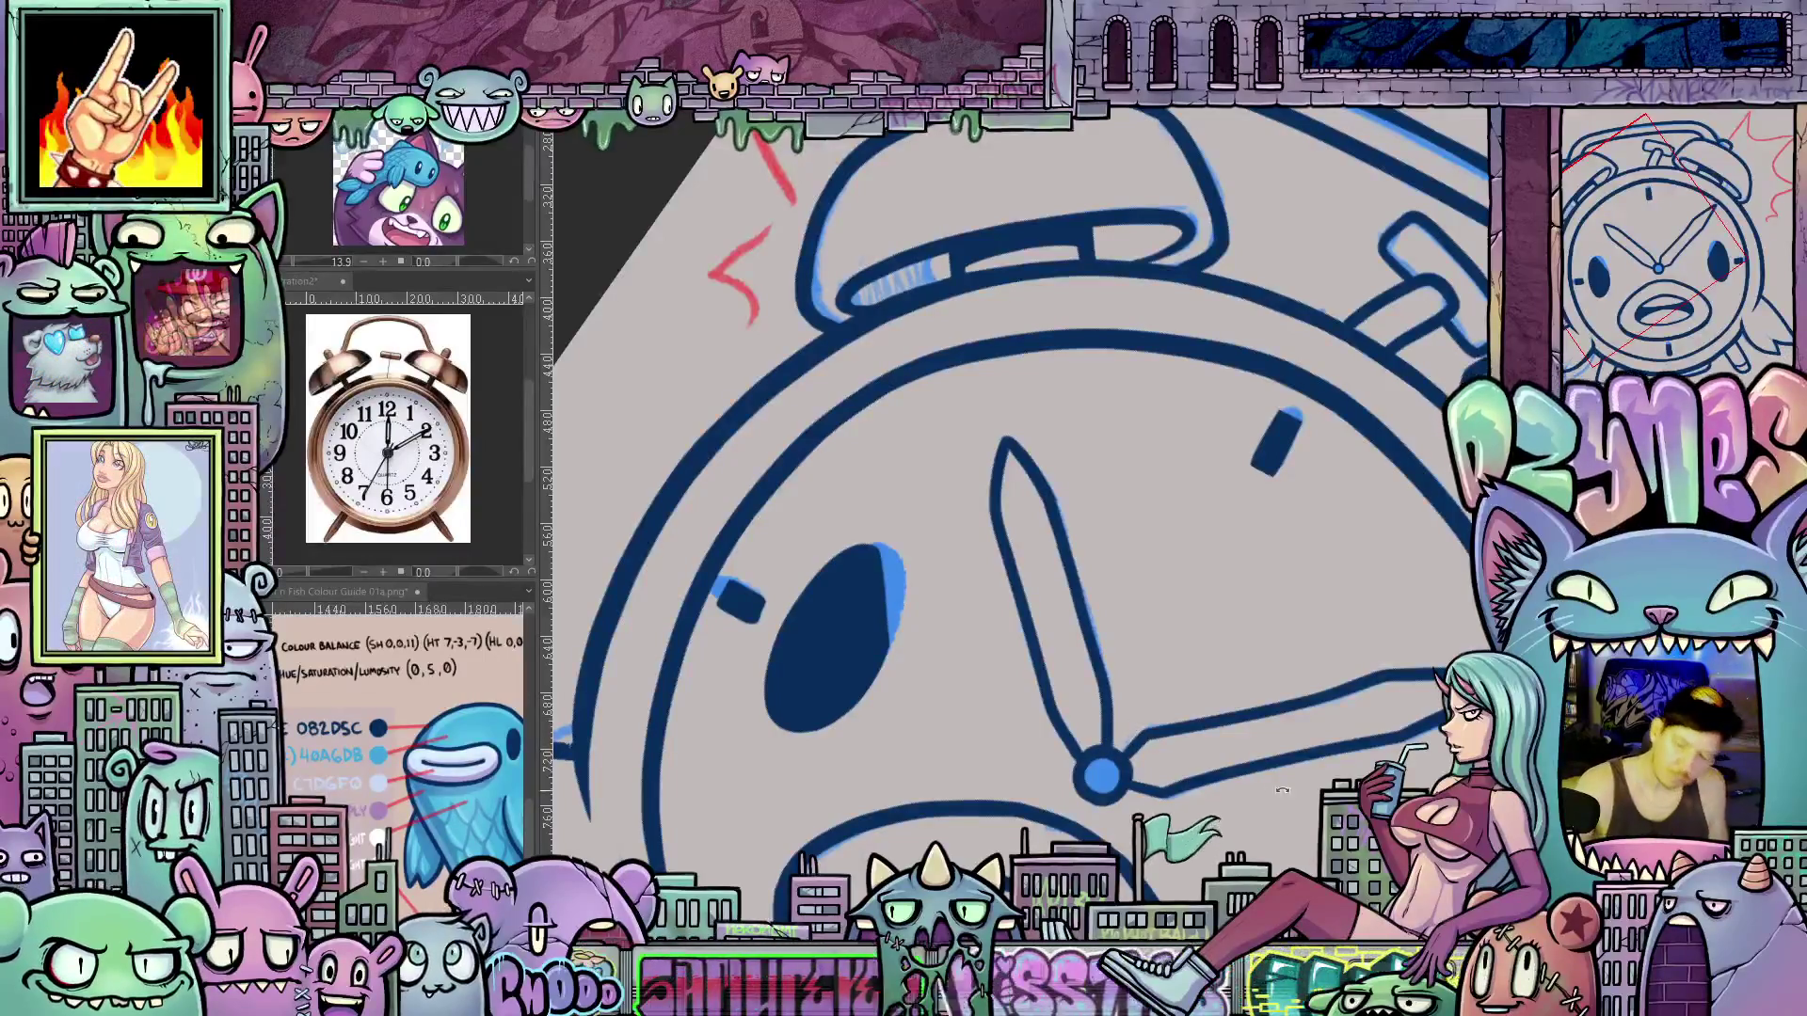
Reset the canvas rotation upright and zoom so the whole drawing fits
key("ctrl+0")
scroll(1144, 578, "up", 3)
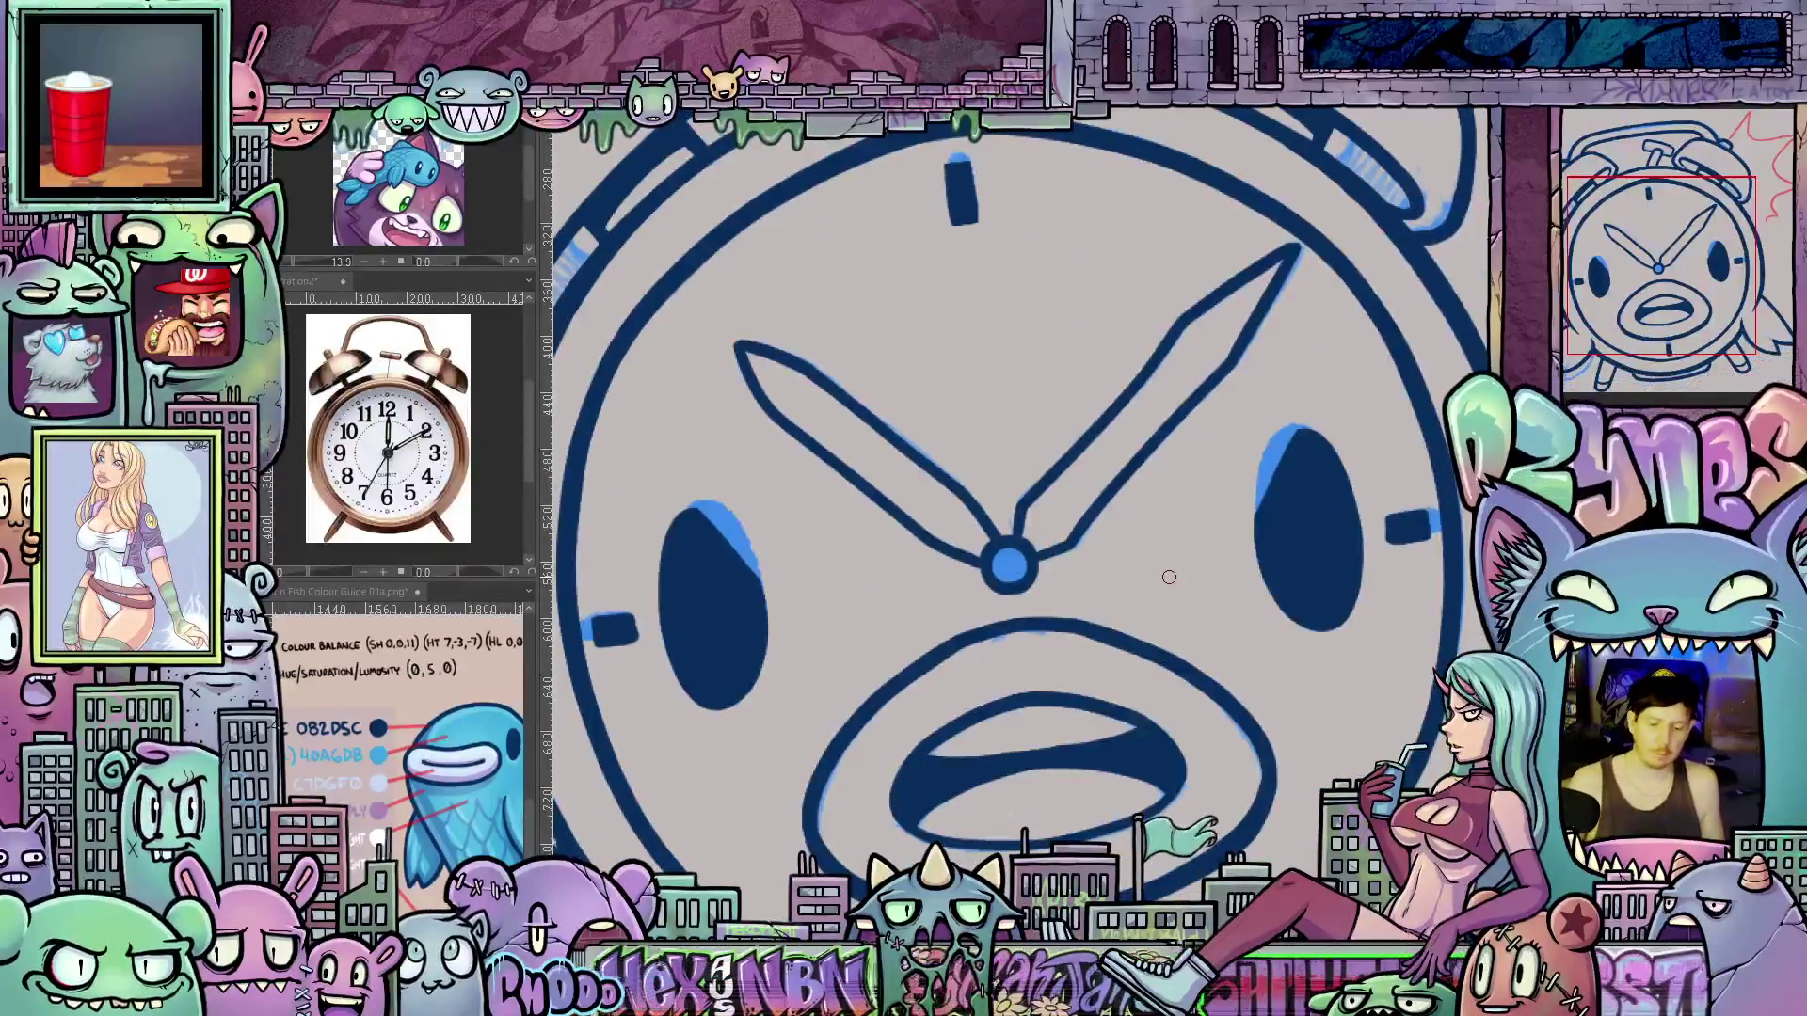
scroll(1168, 577, "down", 5)
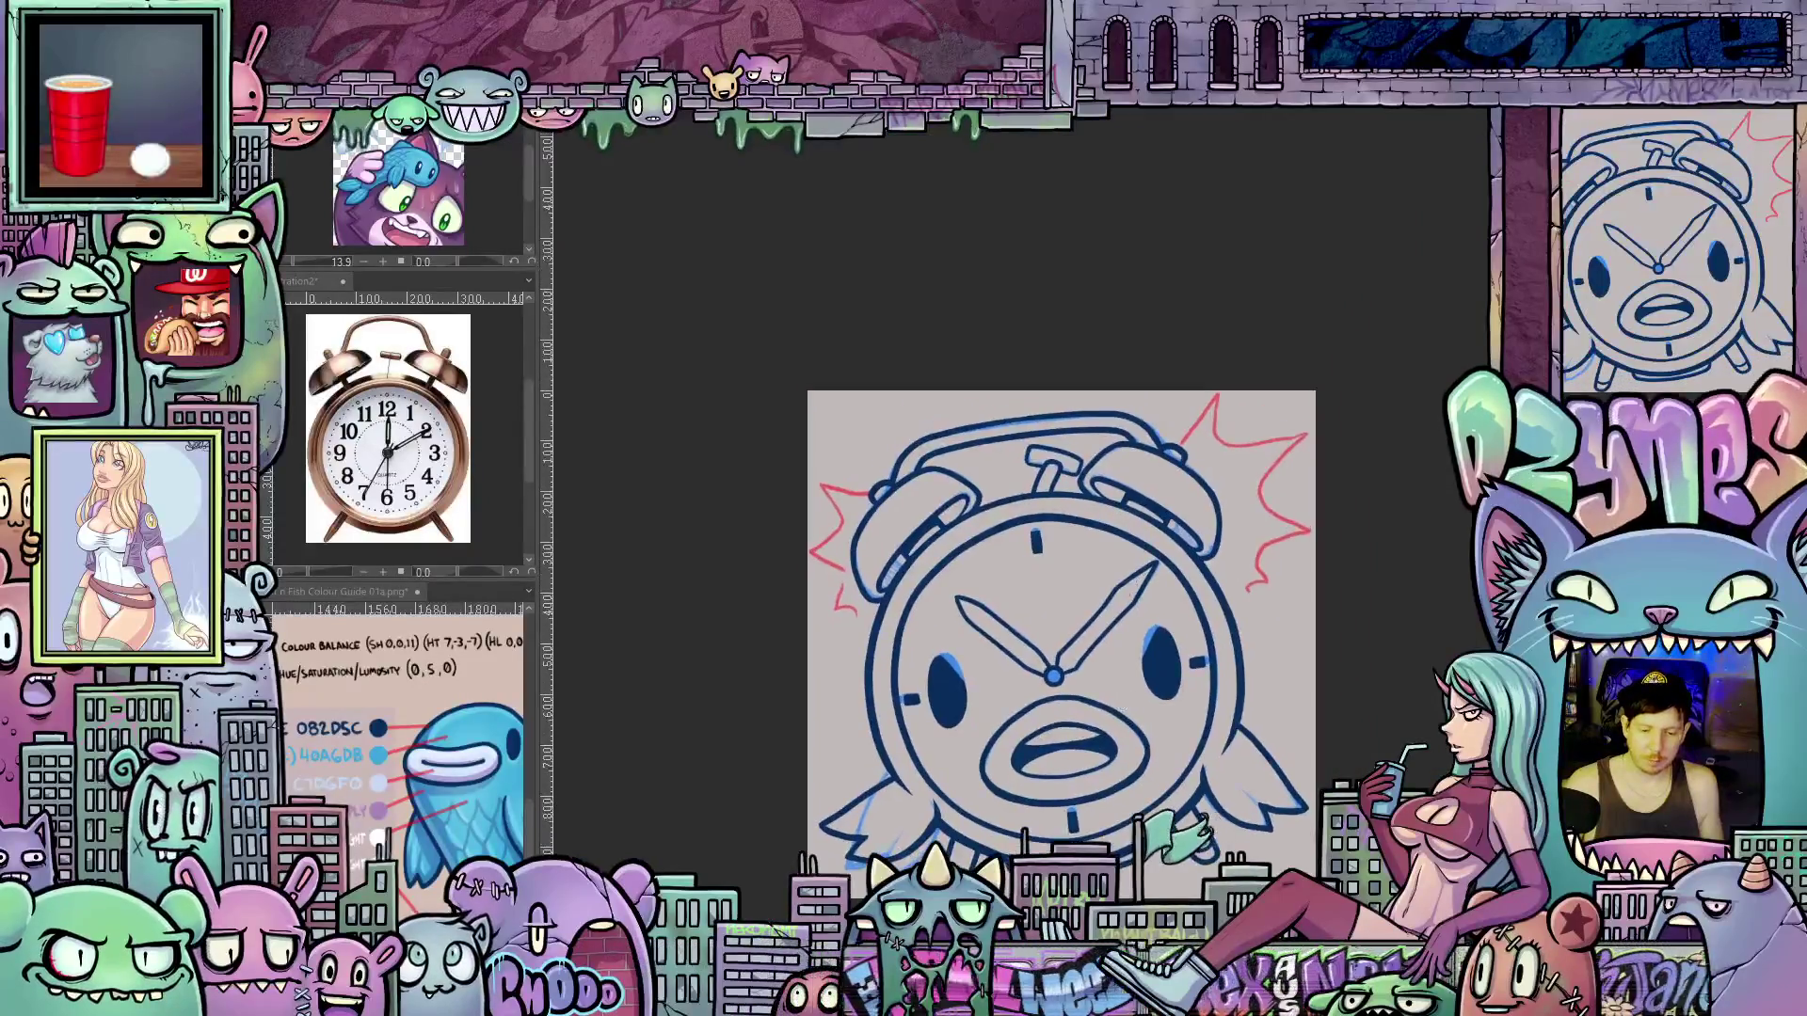
Hide the light-blue sketch lines and switch to the Fish Colour Guide reference view
left_click_drag(1109, 730, 1118, 702)
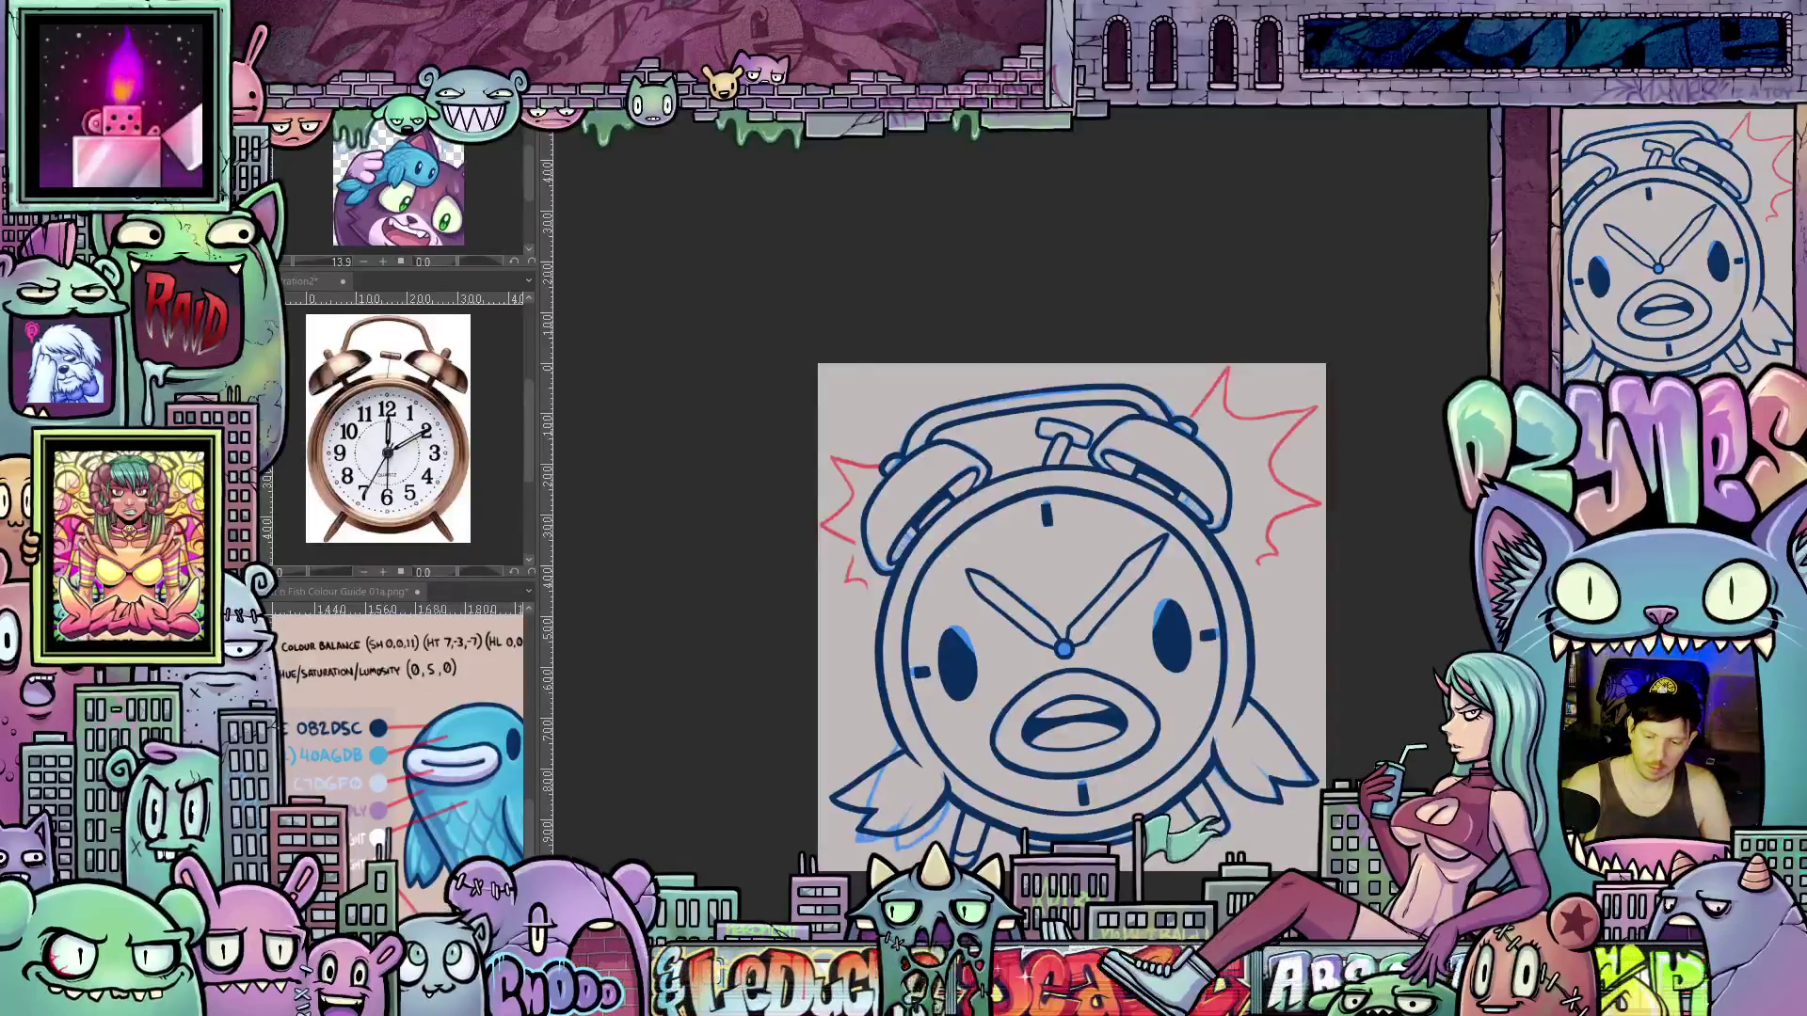
key("ctrl+h")
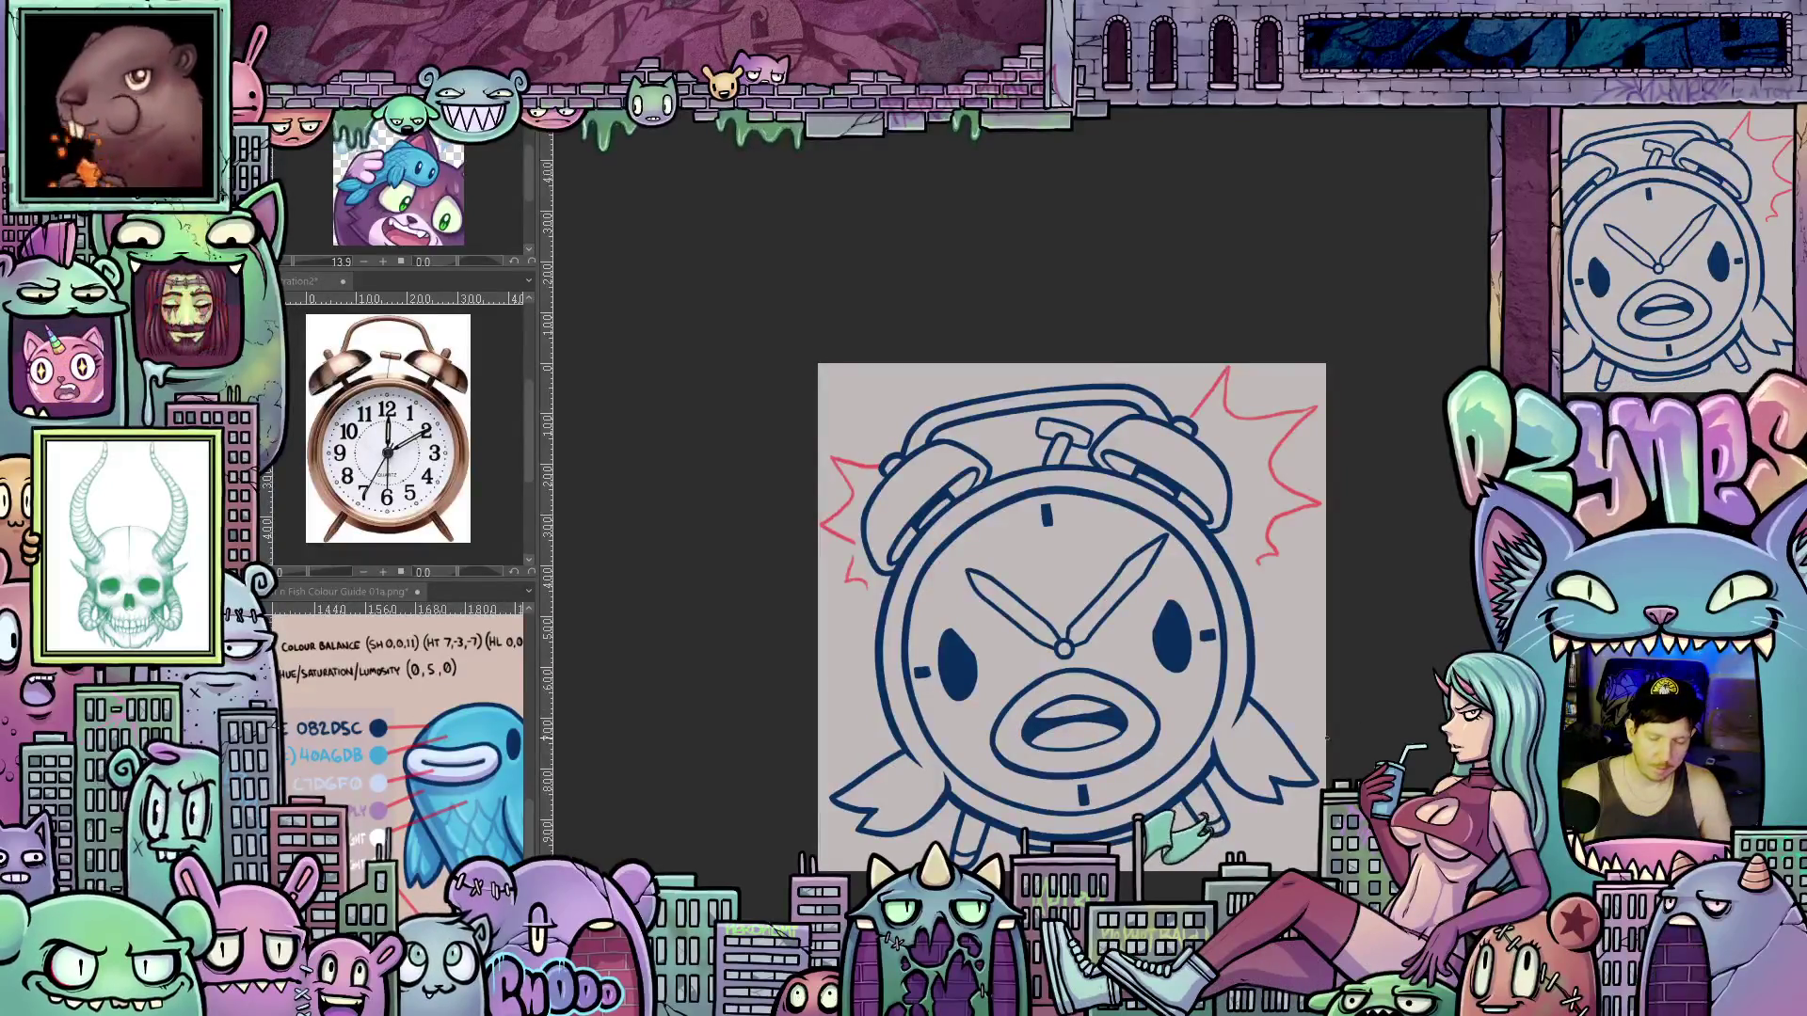
scroll(1318, 743, "up", 2)
scroll(1318, 742, "up", 1)
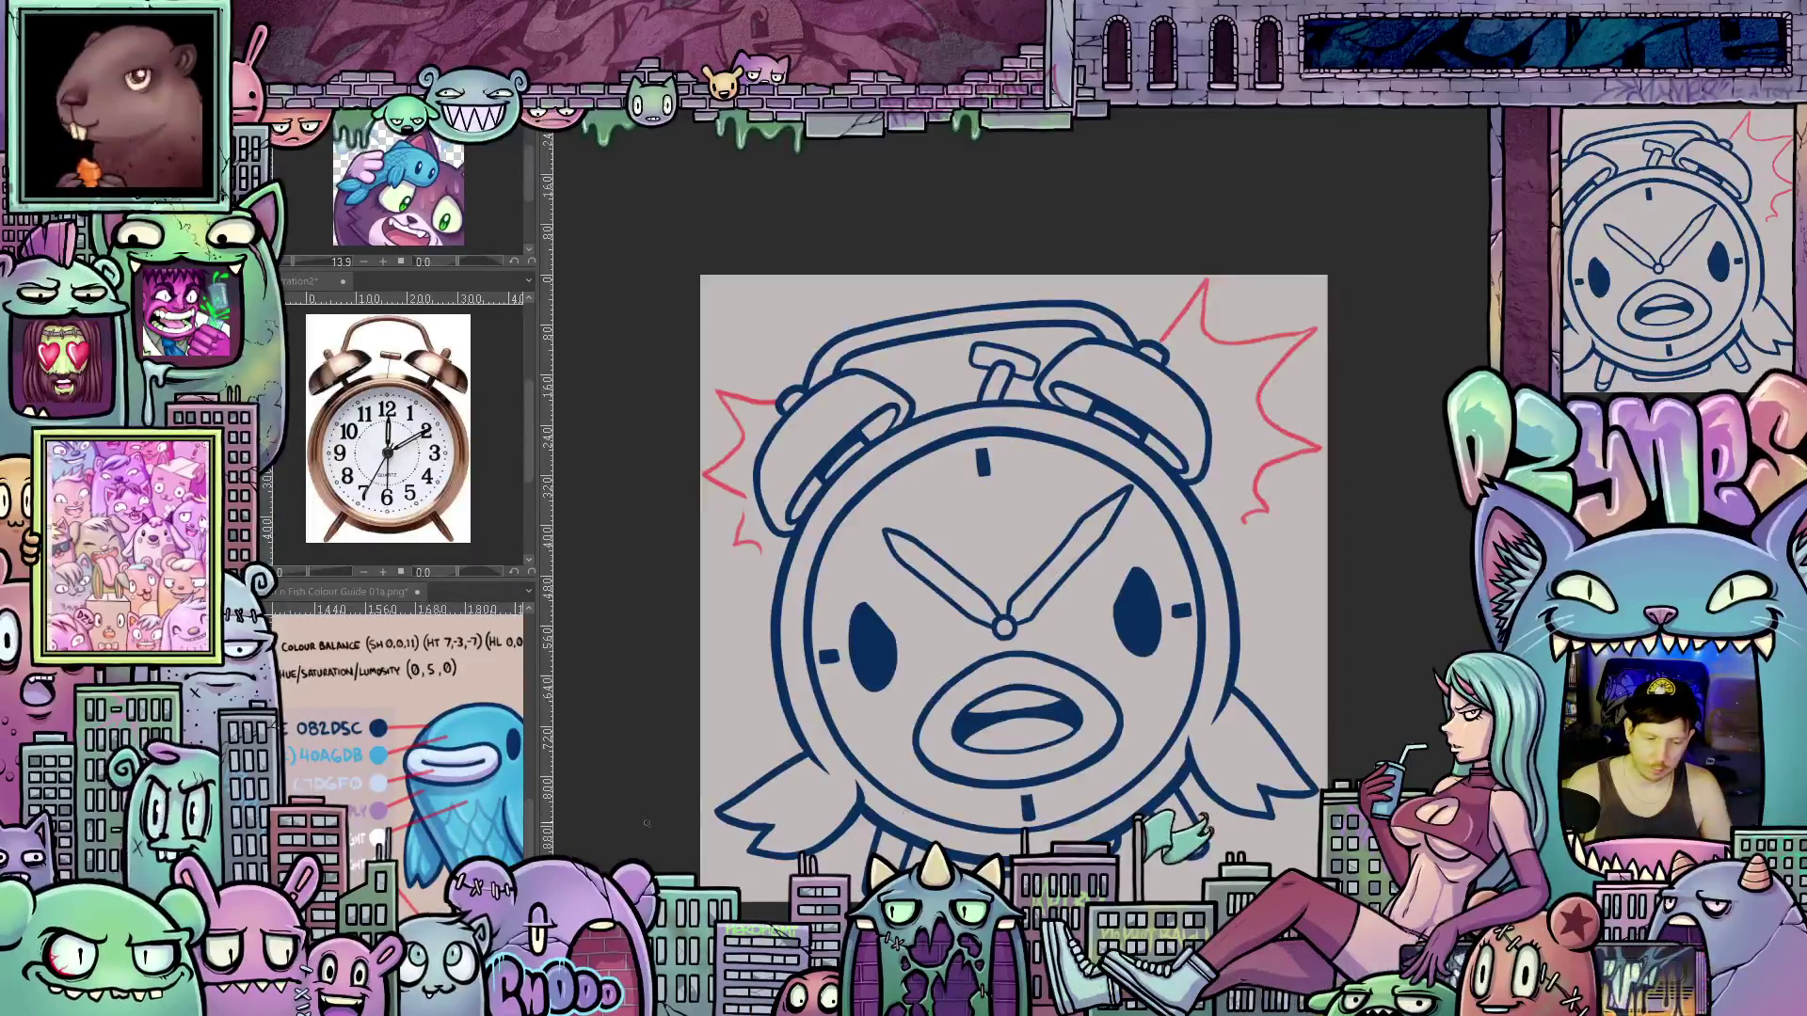
left_click(480, 727)
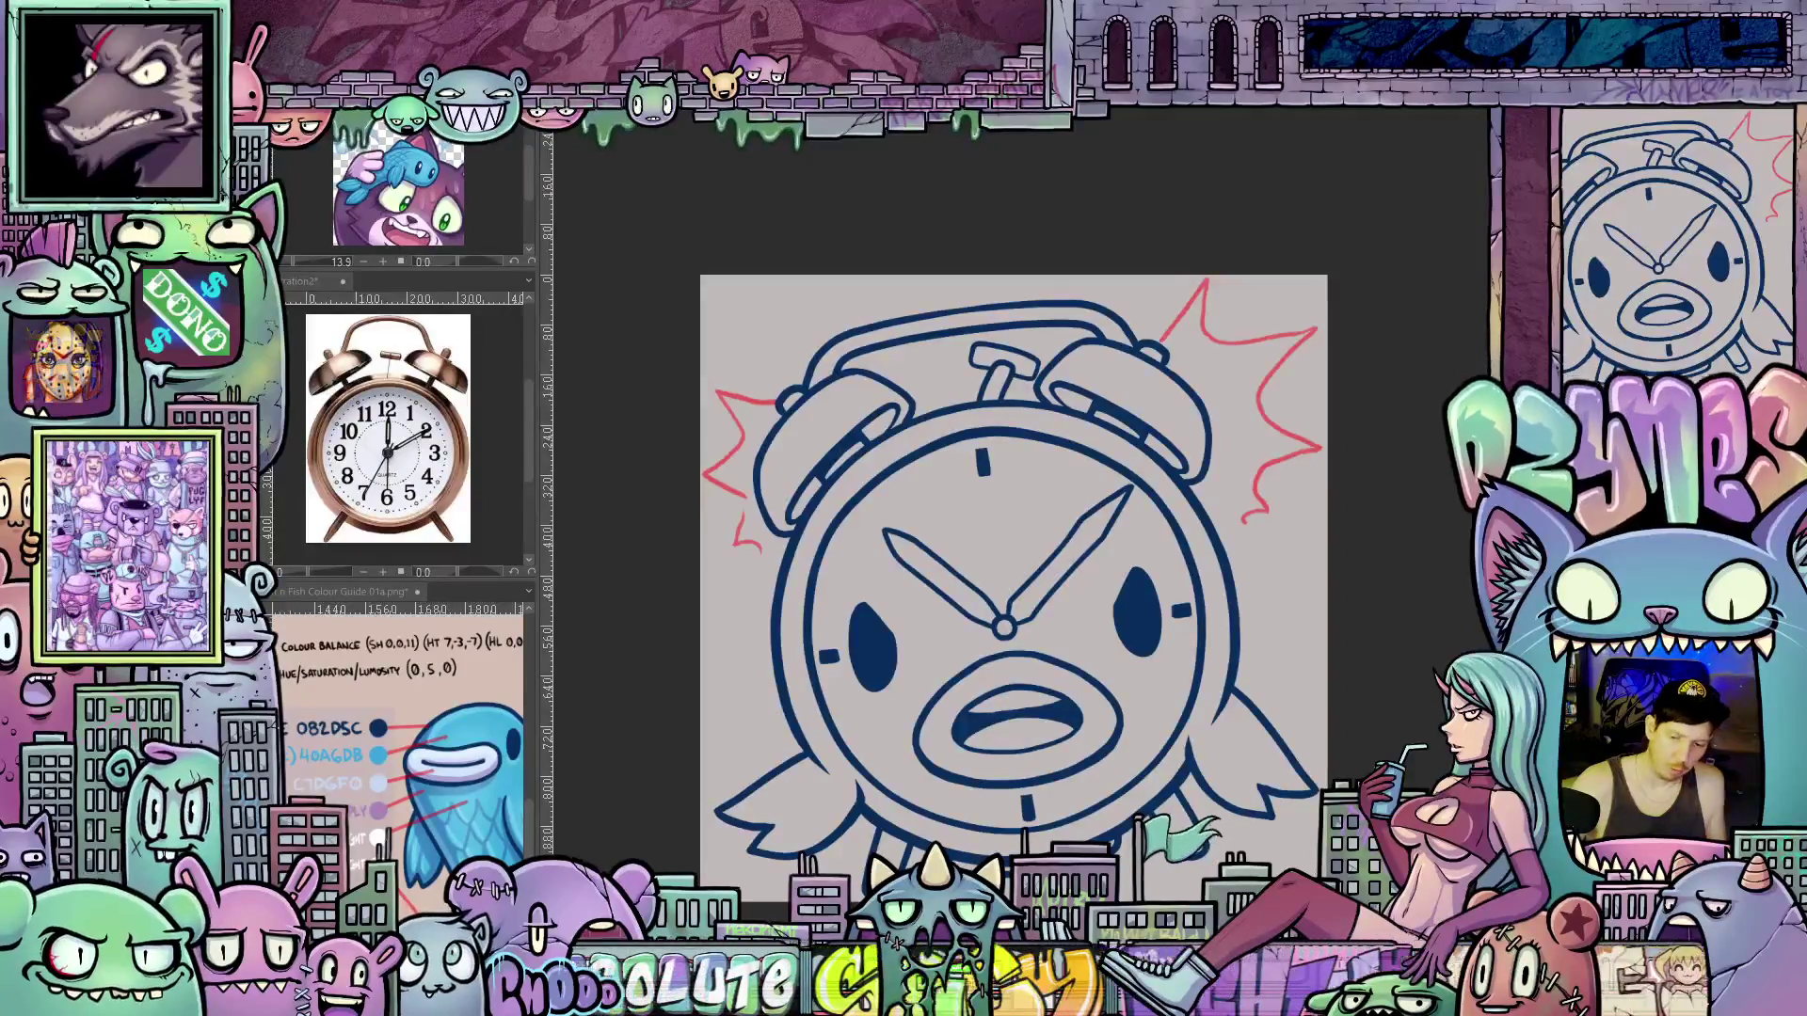
Lasso-fill the whole clock character bright blue, undoing and redoing to compare
mouse_move(1373, 739)
left_mouse_down()
mouse_move(1311, 410)
mouse_move(855, 235)
mouse_move(623, 740)
mouse_move(658, 894)
mouse_move(1223, 894)
mouse_move(1374, 739)
left_mouse_up()
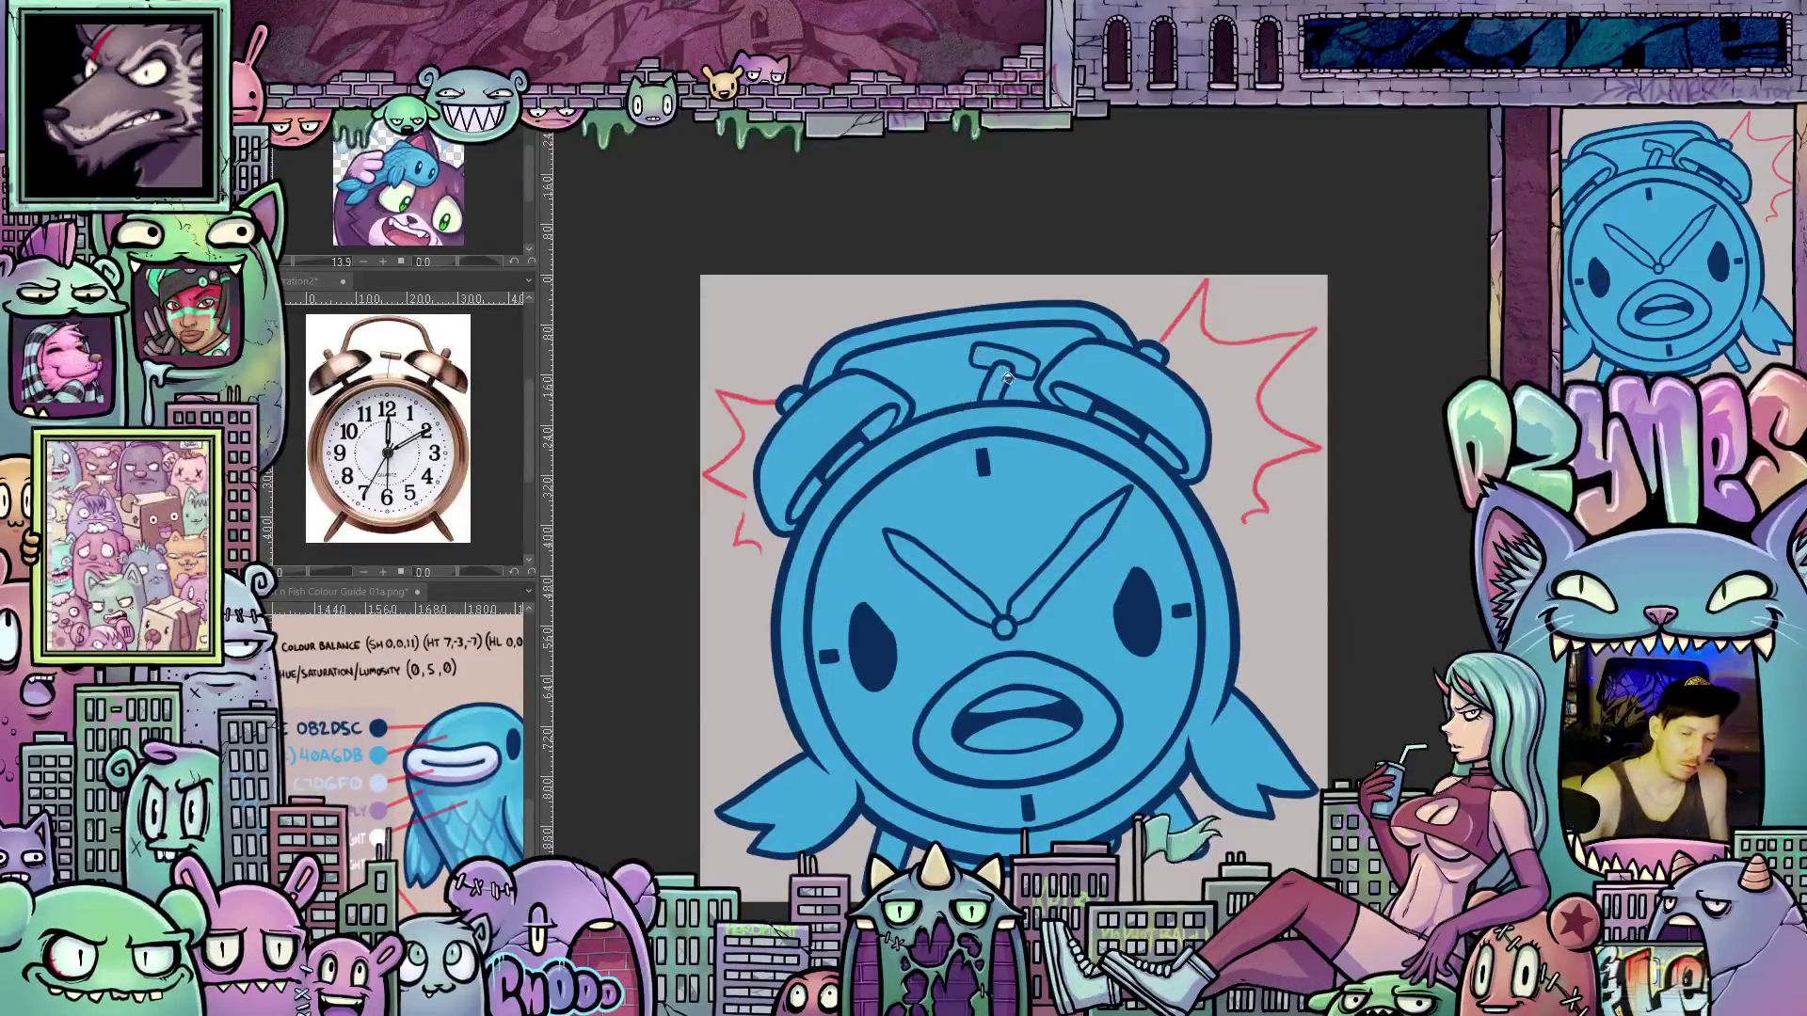
key("ctrl+z")
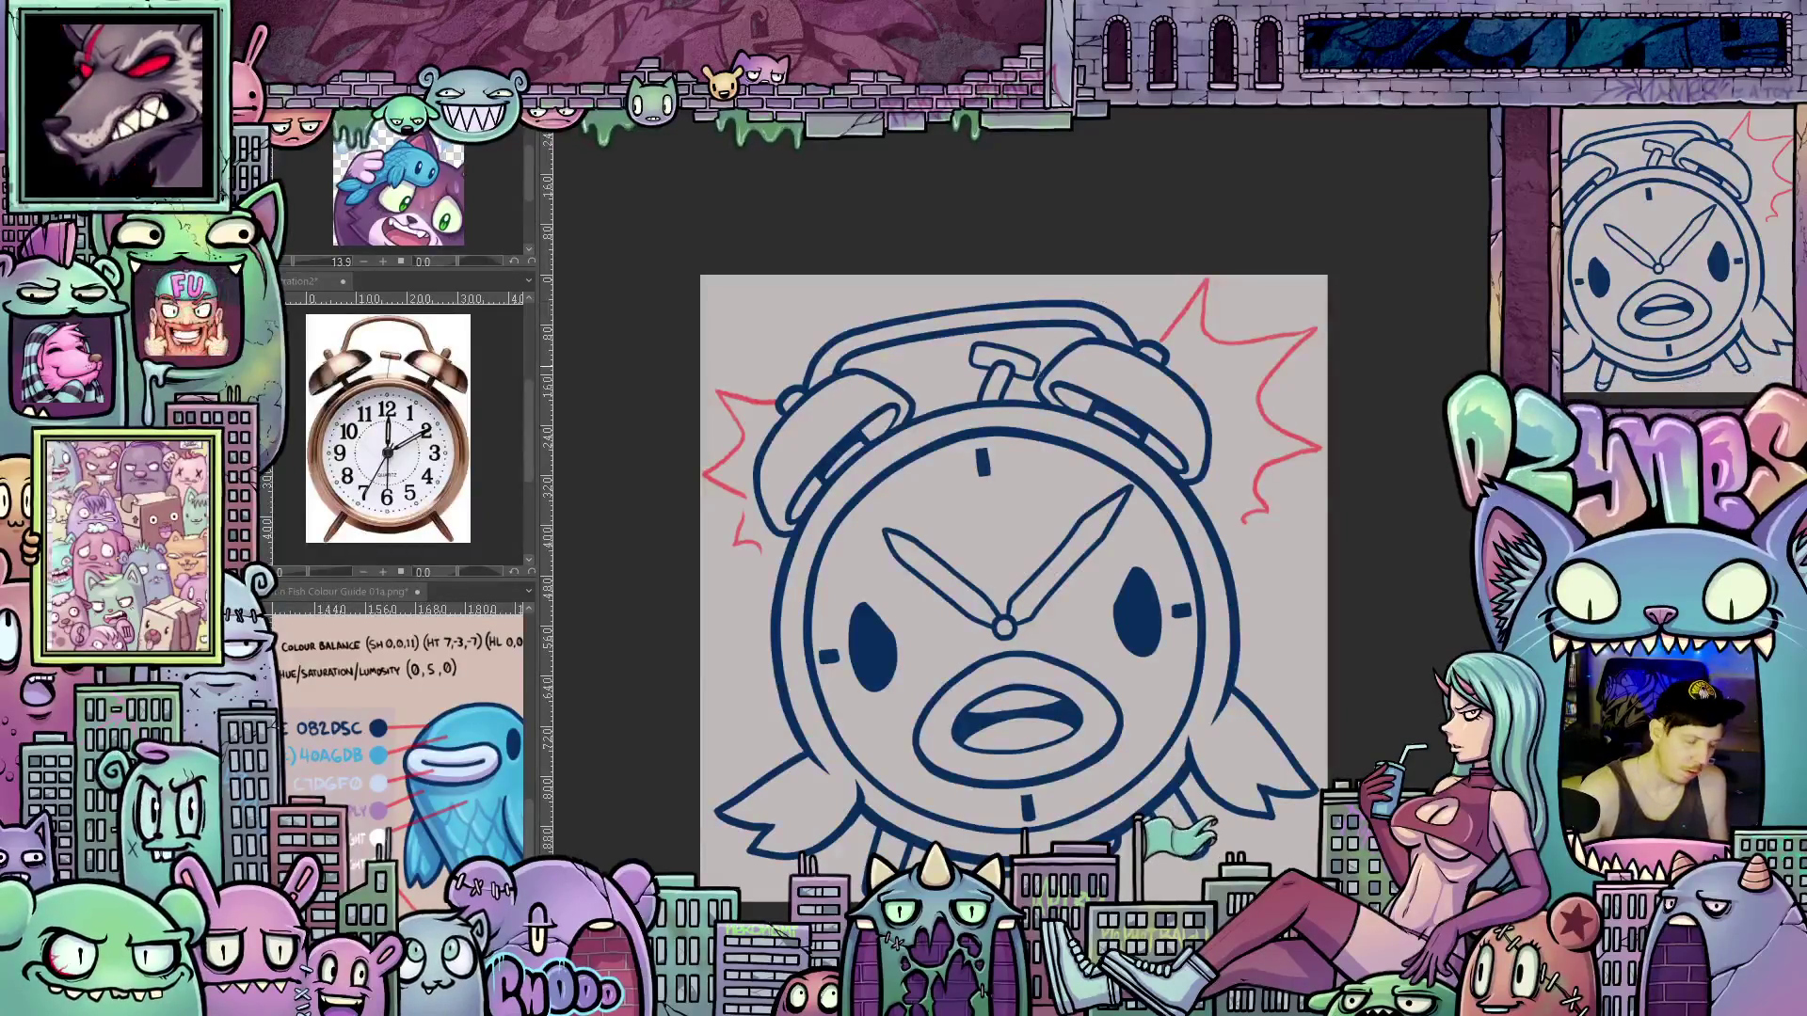
key("ctrl+y")
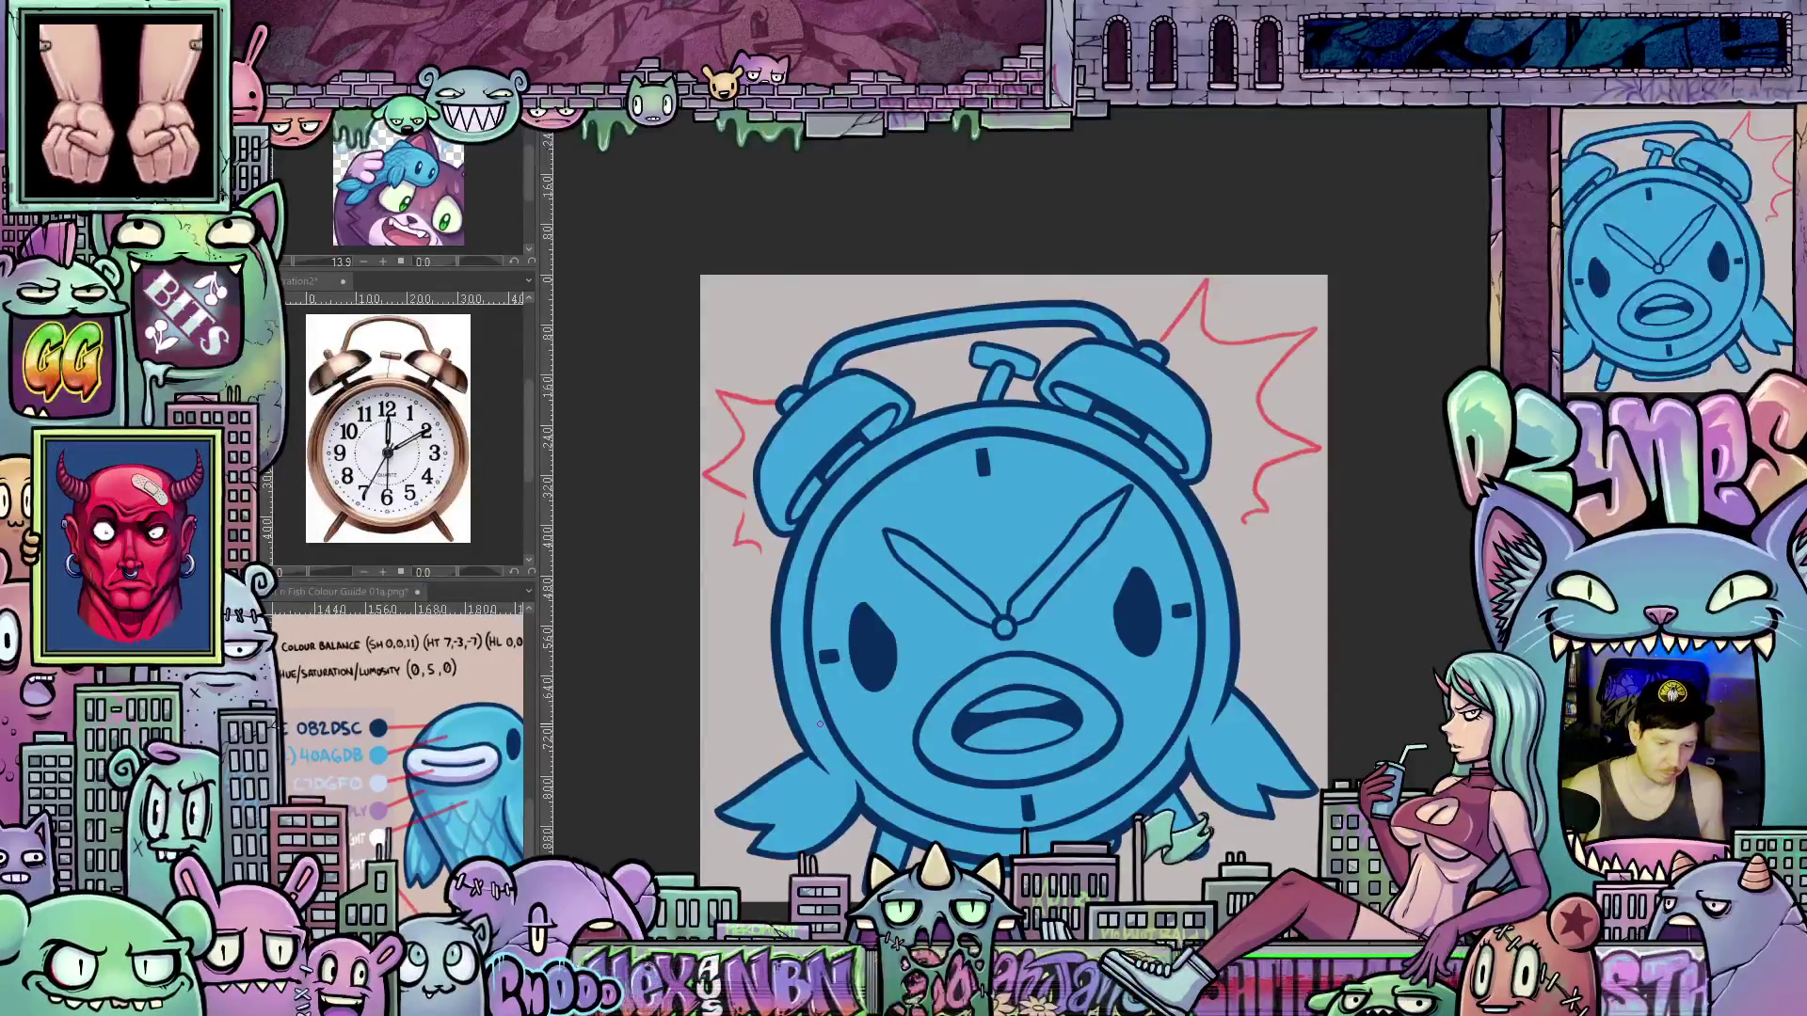
Fill the mouth's lip ring, right and left bells, and outer rim pale grey
left_click(1048, 669)
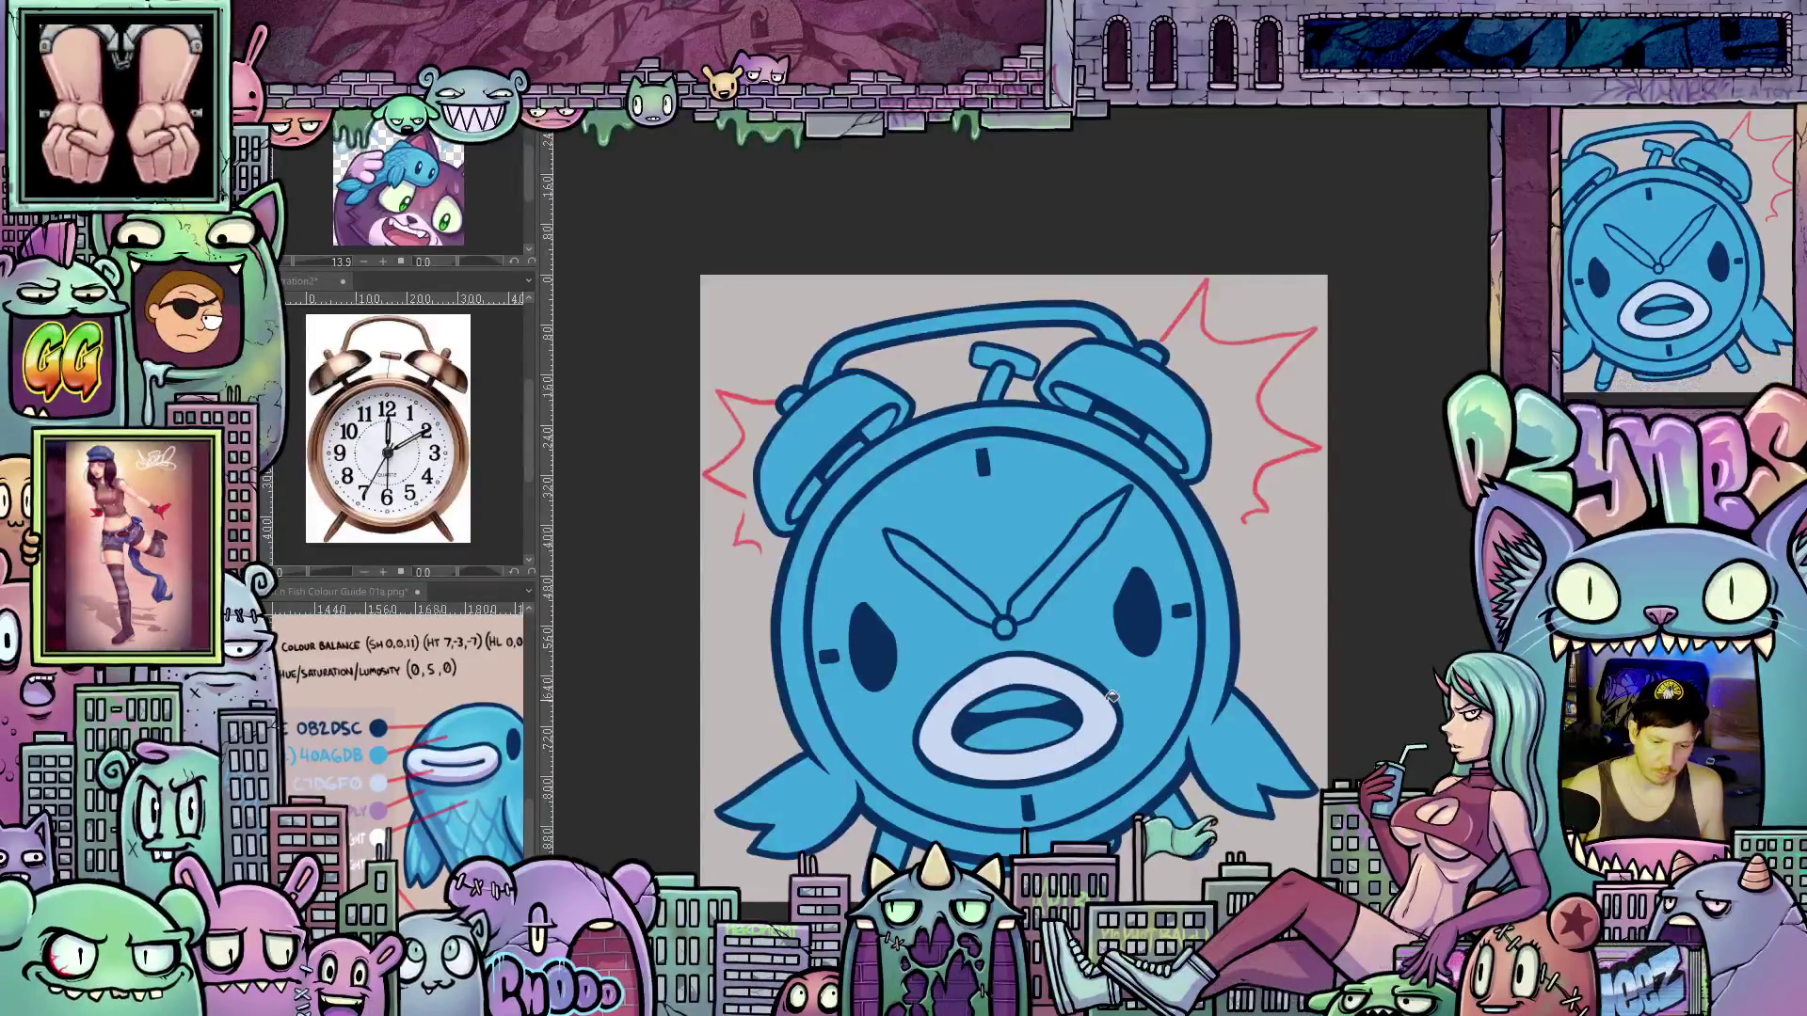
left_click(1098, 387)
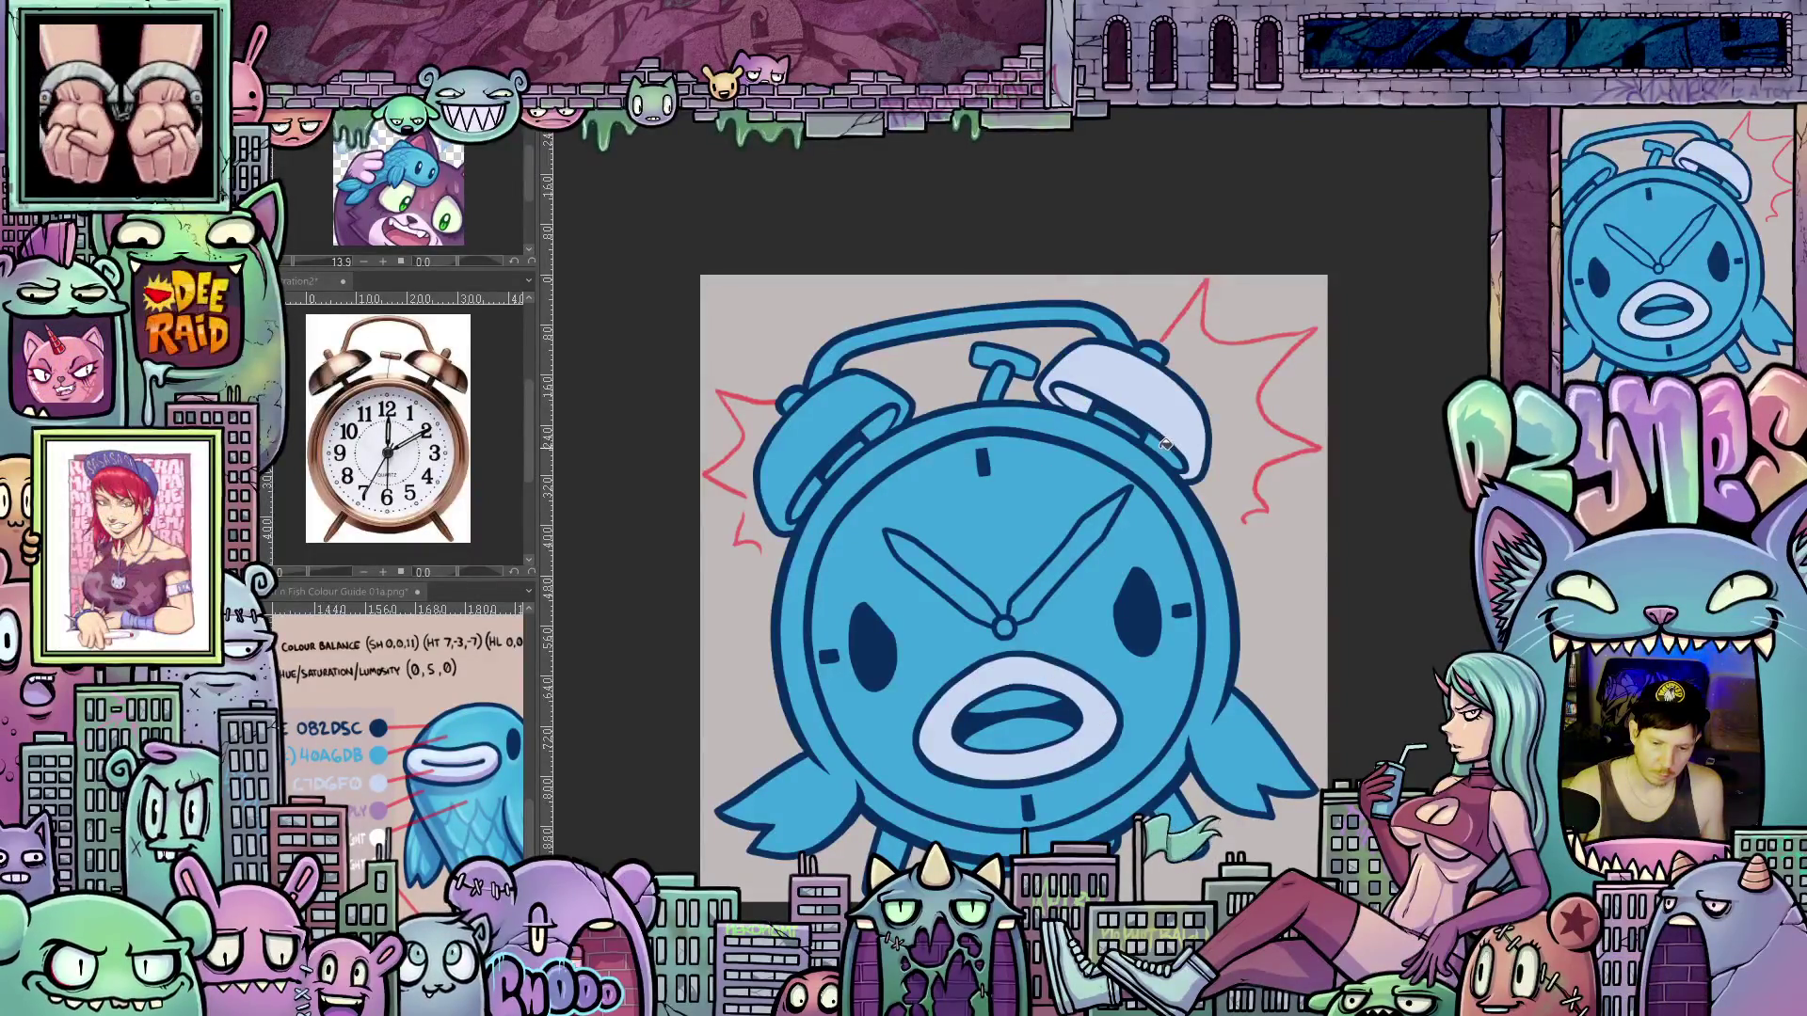
left_click(867, 399)
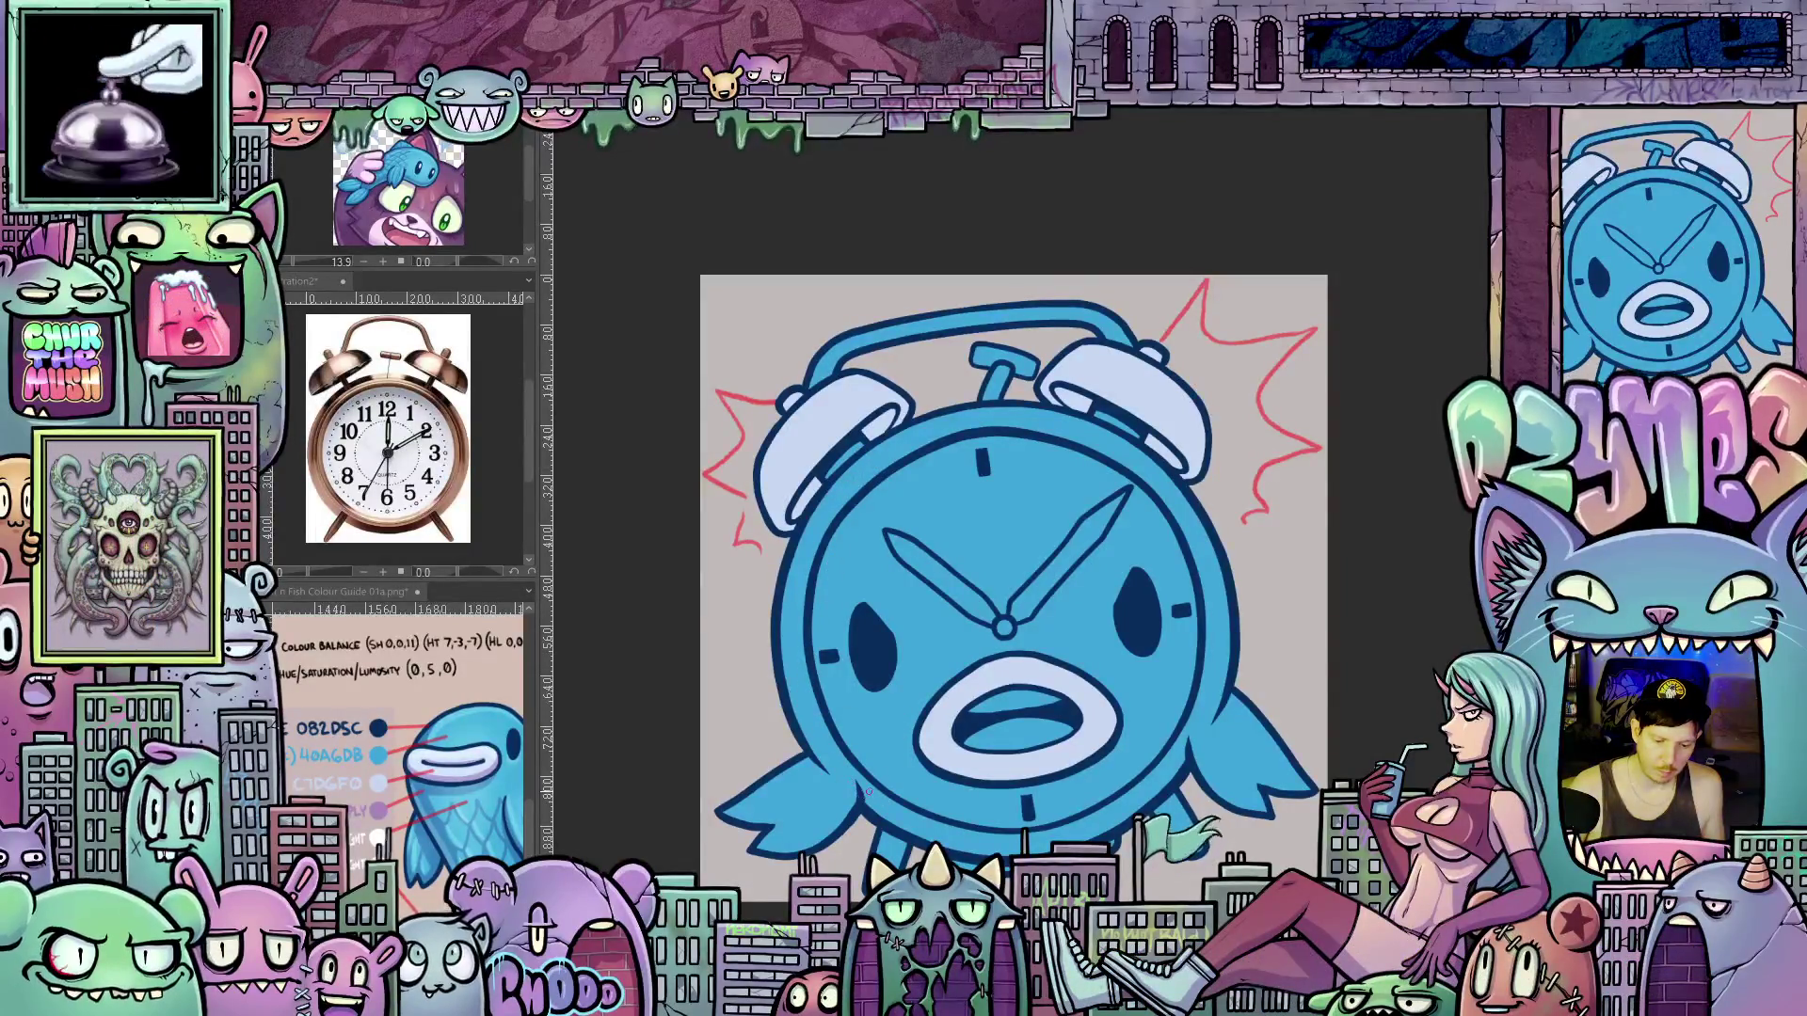
scroll(868, 793, "up", 2)
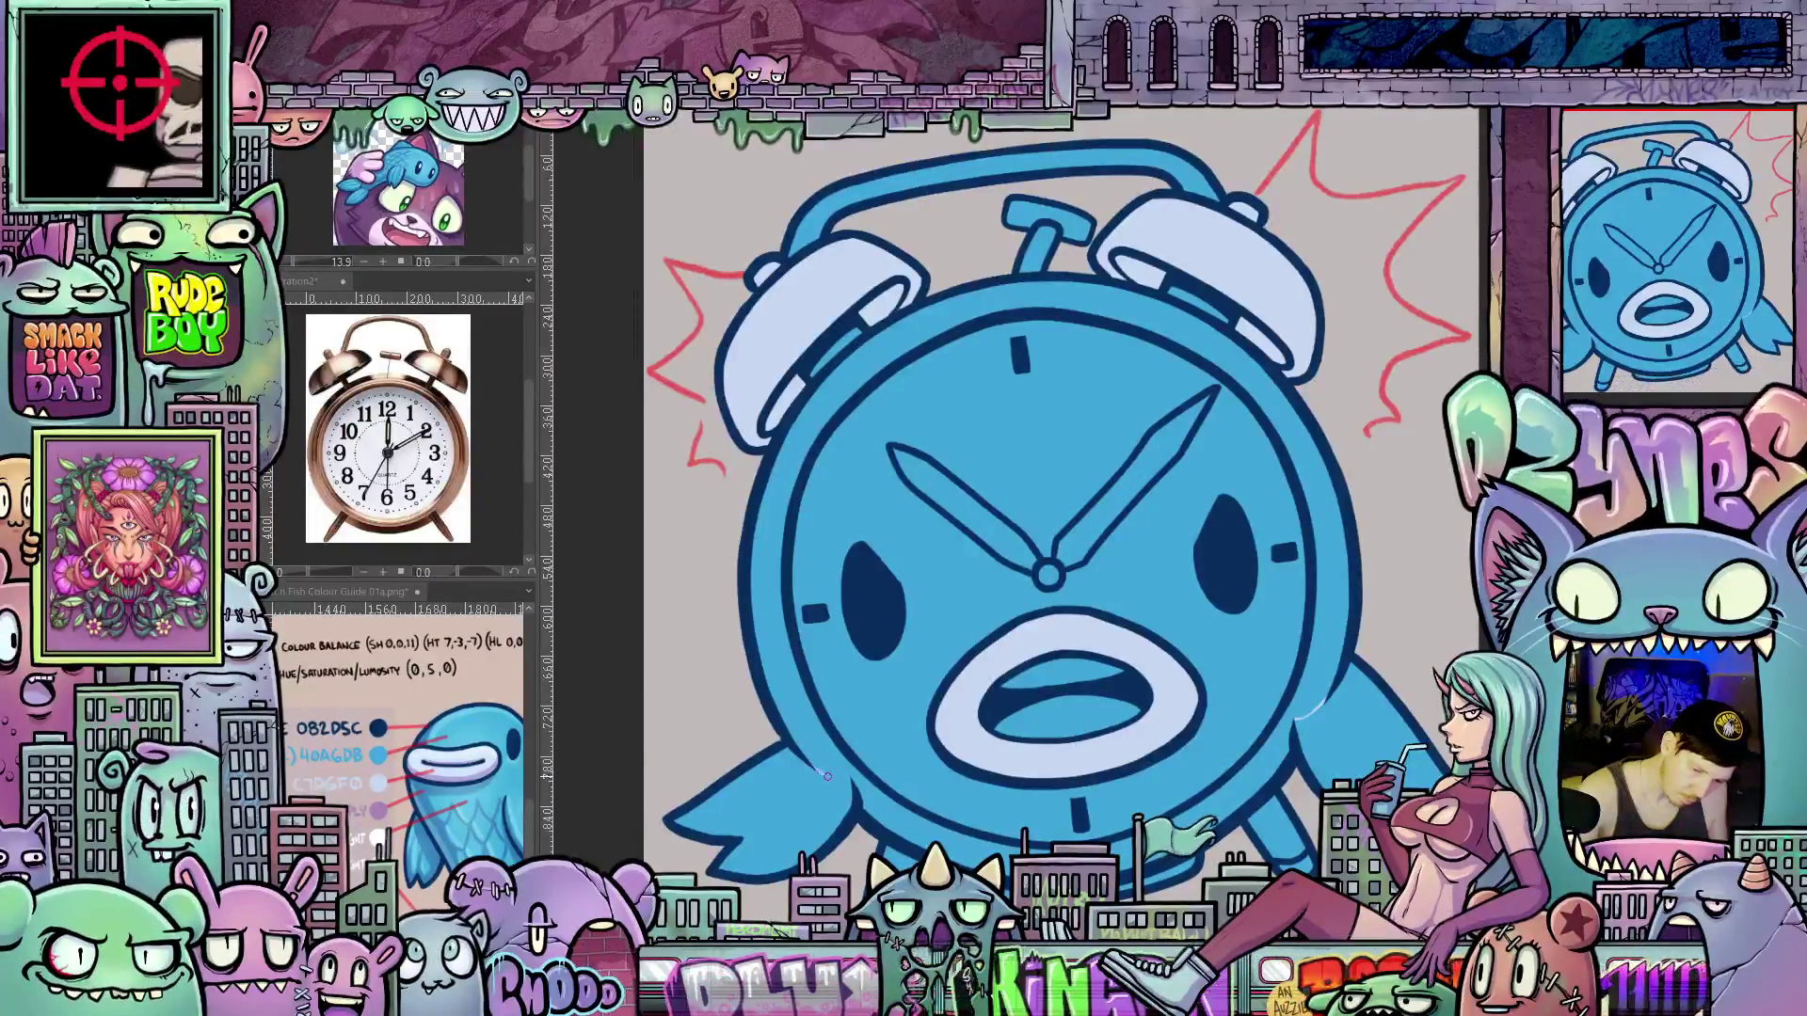
left_click(828, 742)
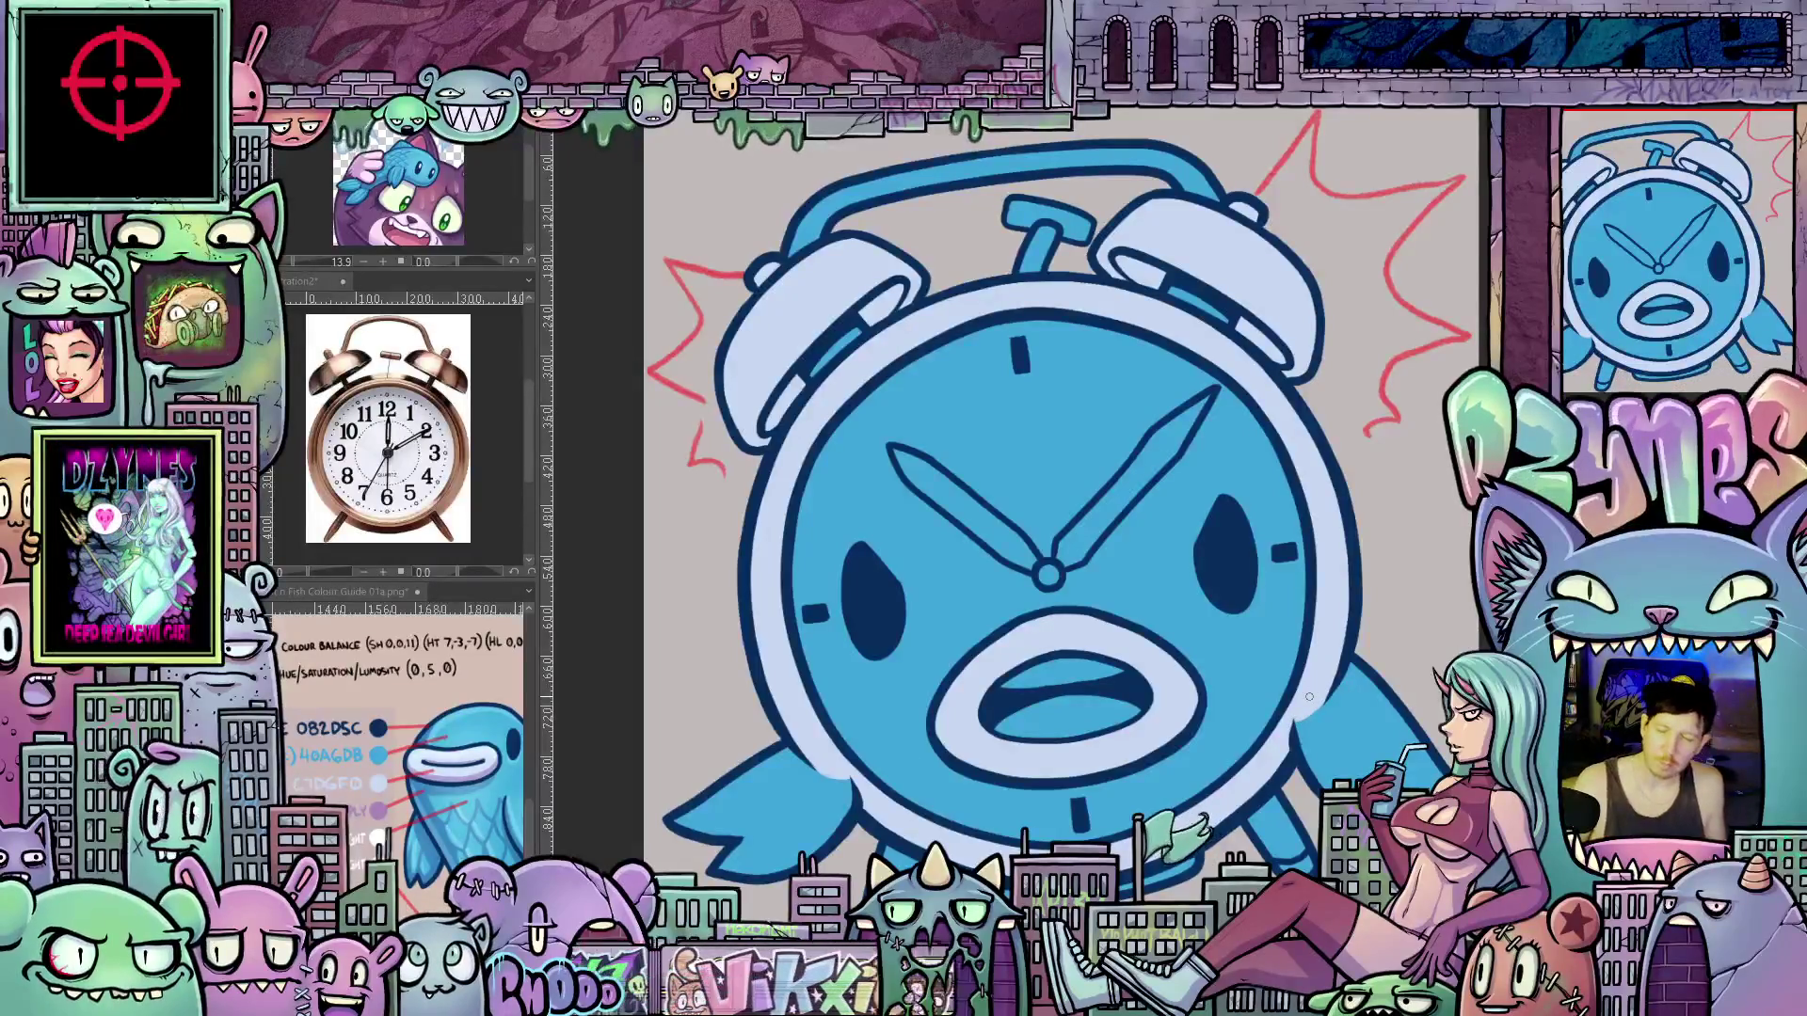
Fill the left and right legs and both clock hands grey
scroll(1317, 701, "down", 2)
left_click_drag(1284, 722, 1190, 641)
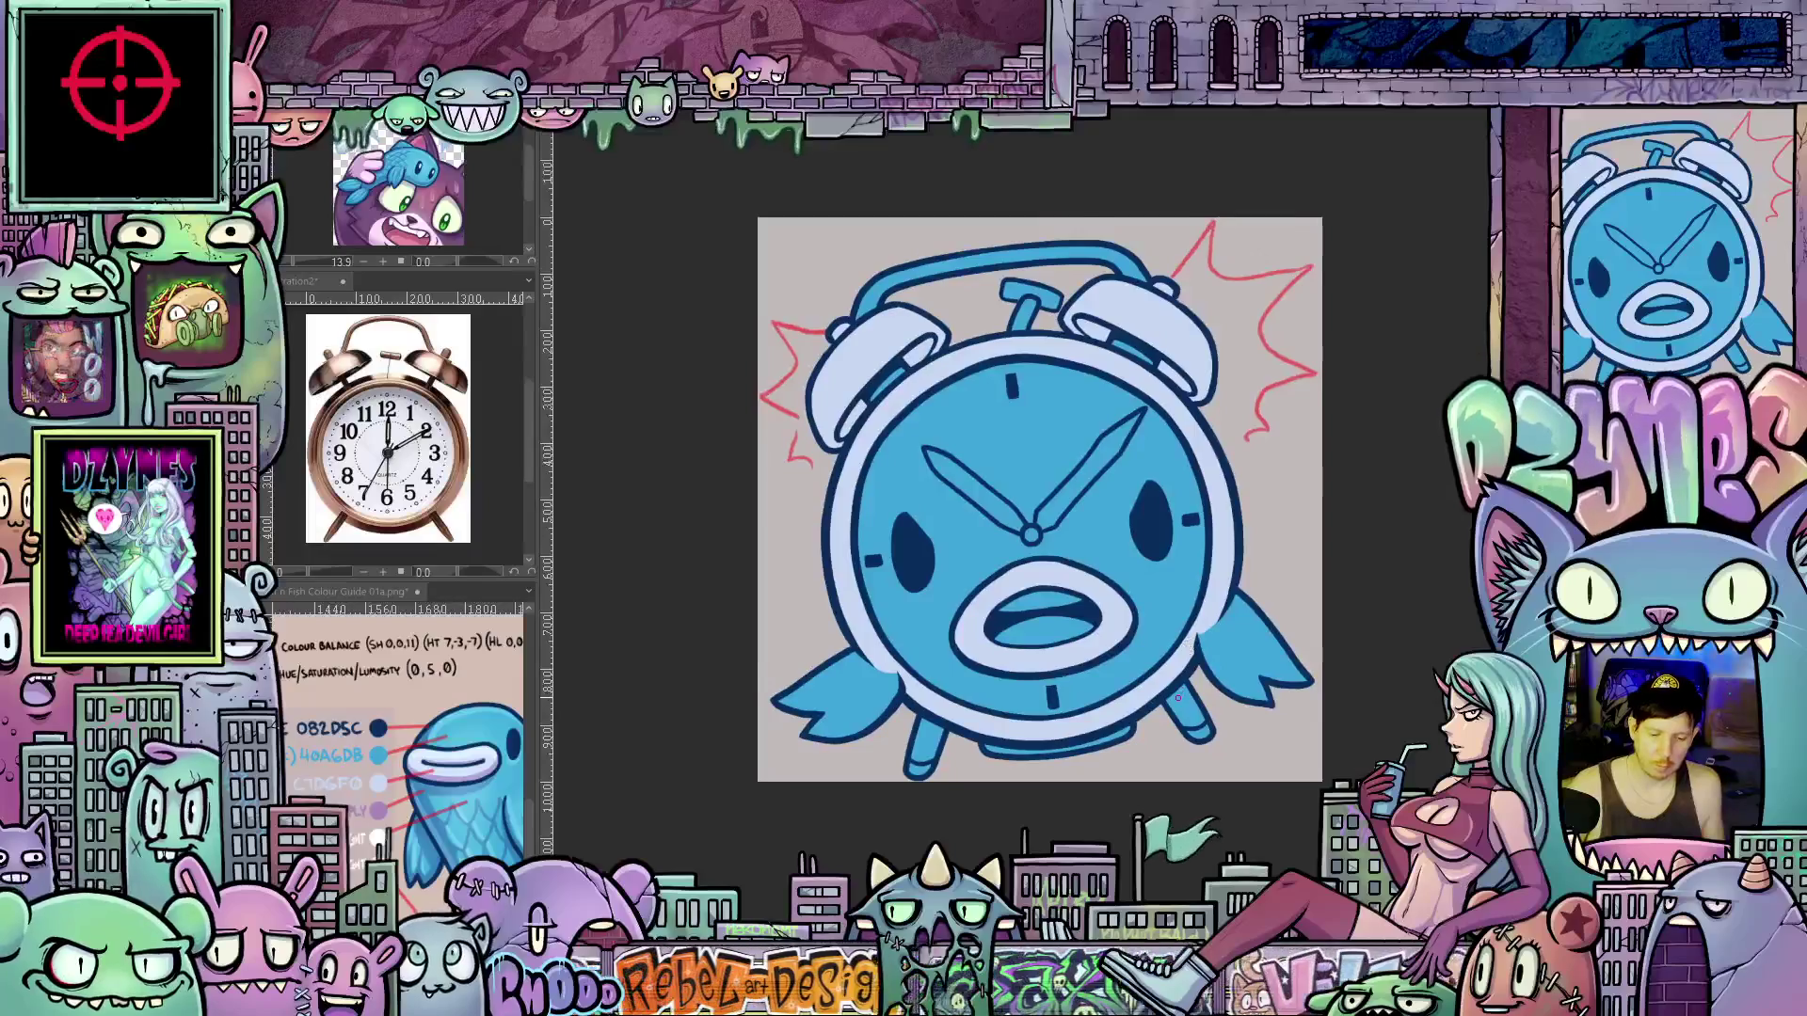
scroll(1200, 705, "up", 2)
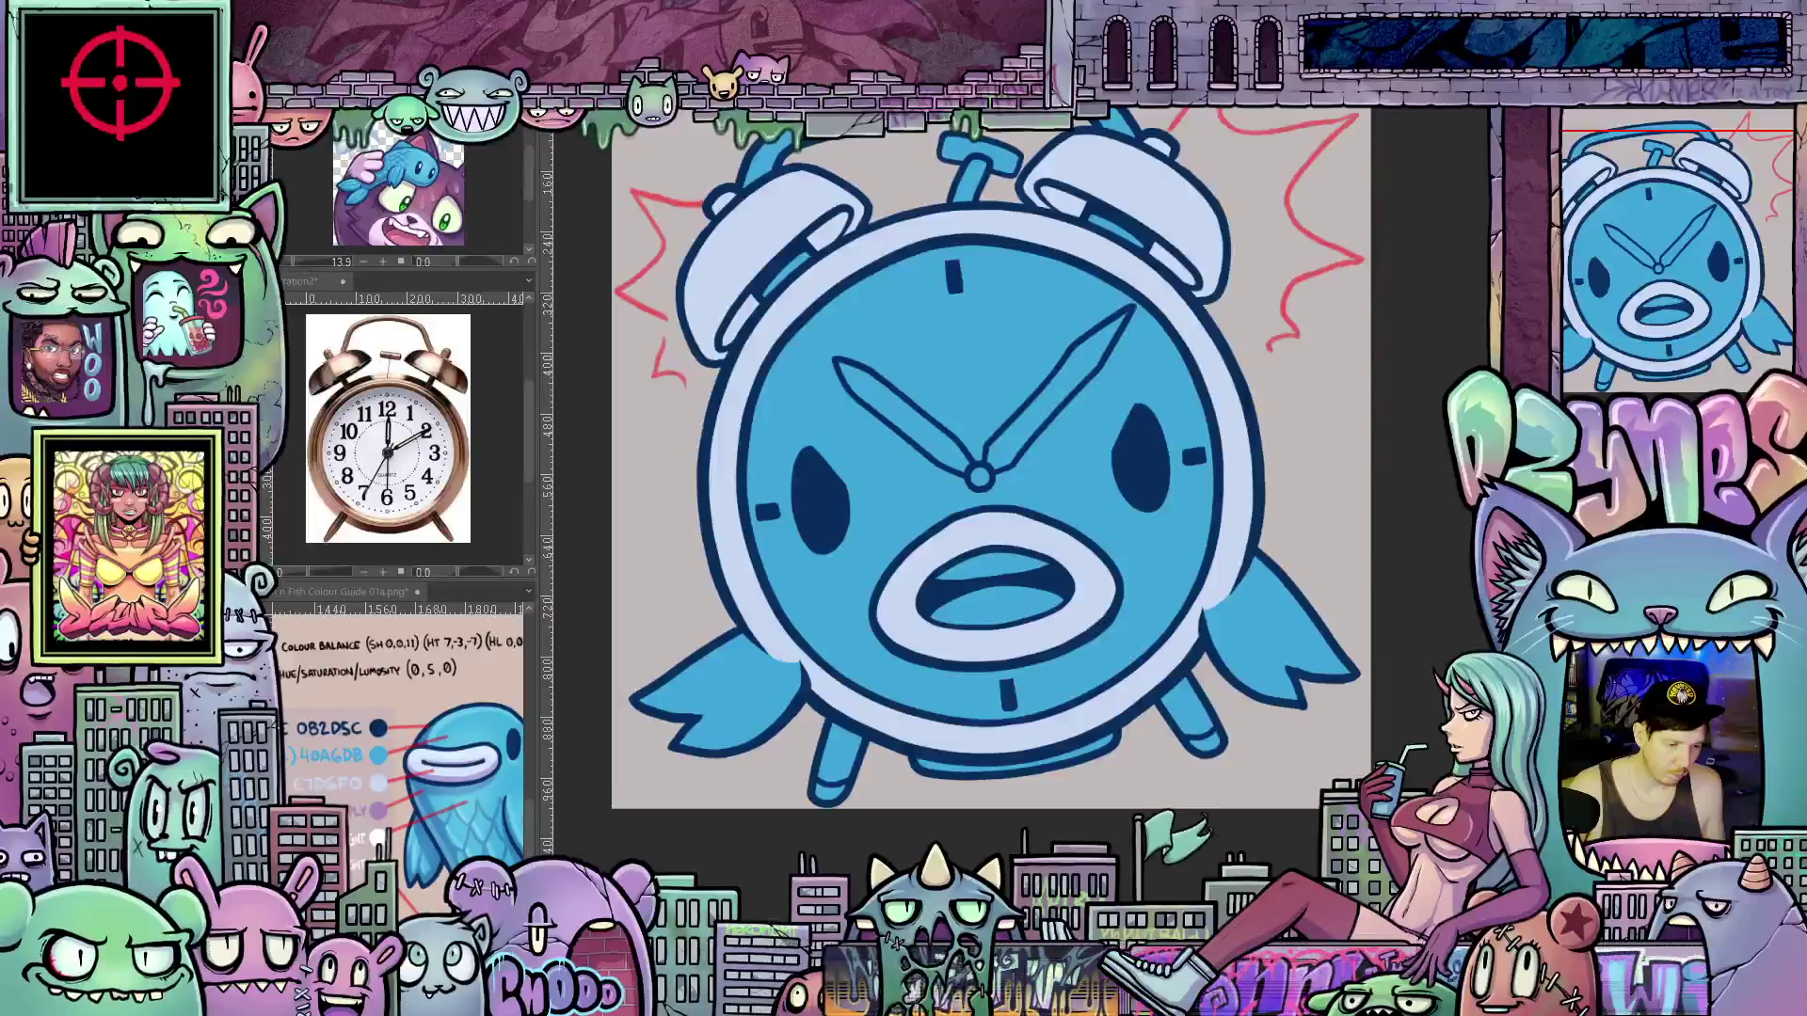
left_click(852, 753)
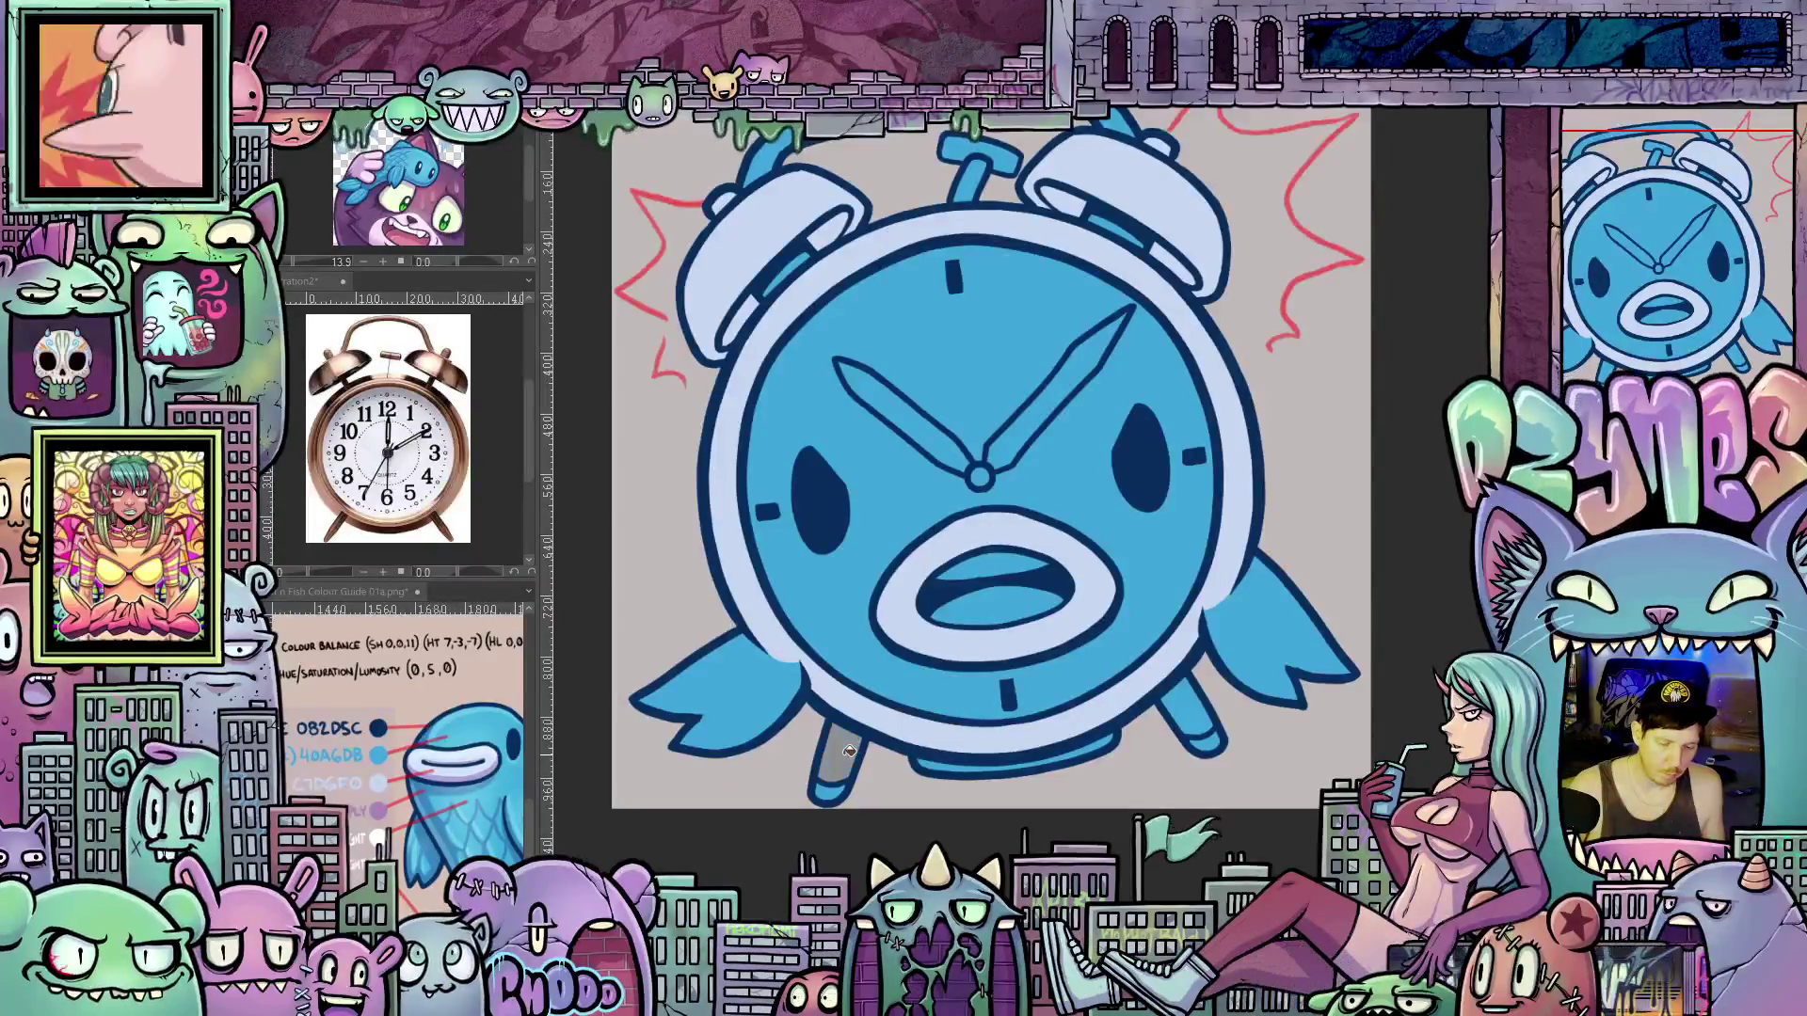
left_click(1190, 708)
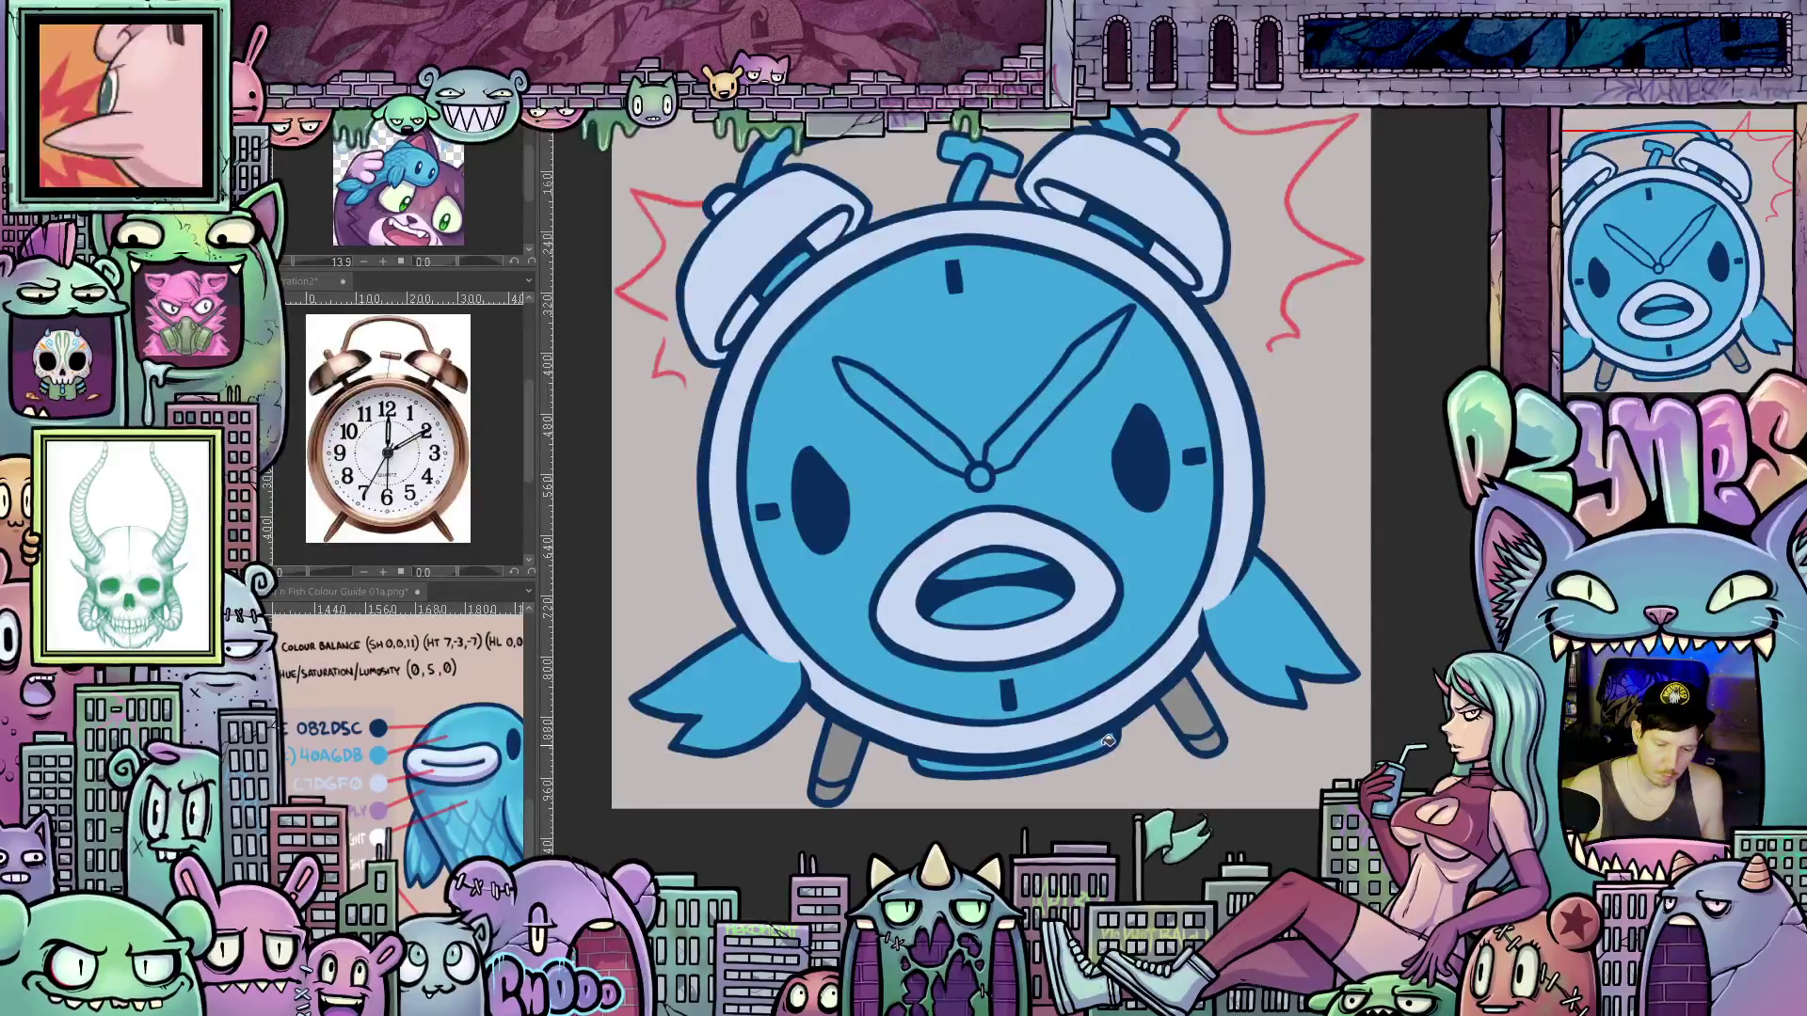
left_click_drag(1061, 487, 1098, 648)
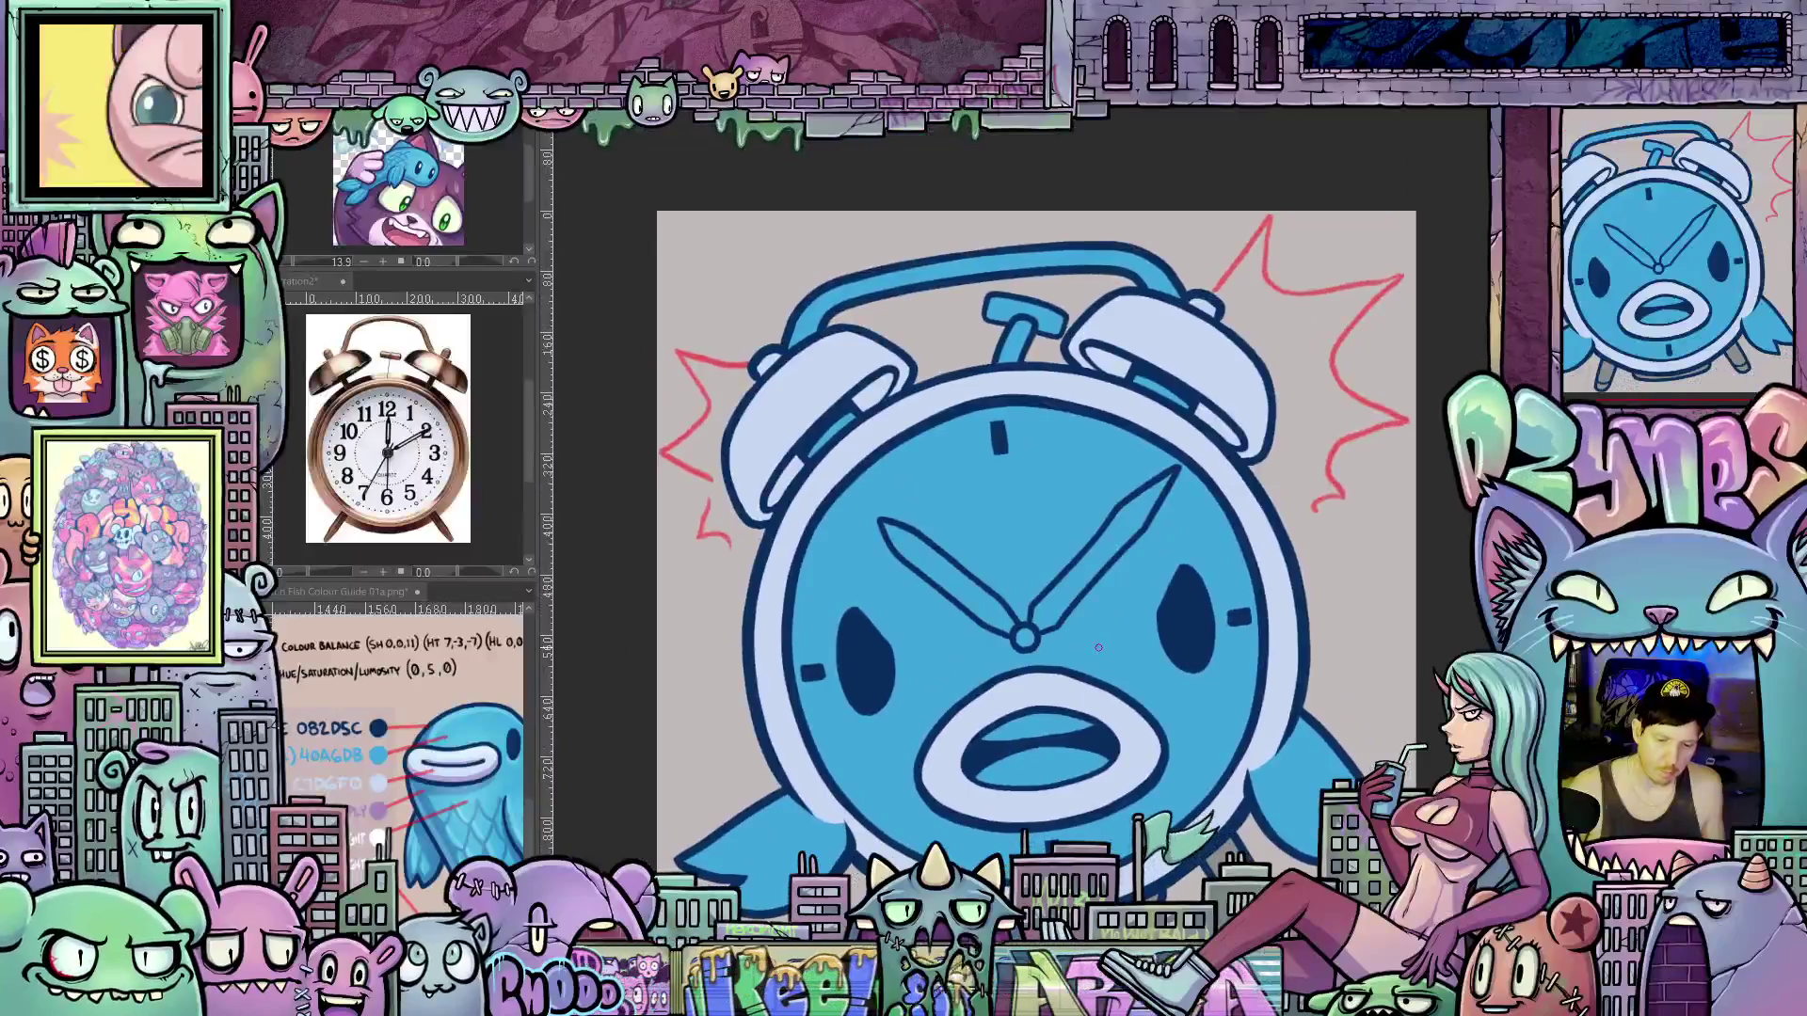
left_click(1074, 591)
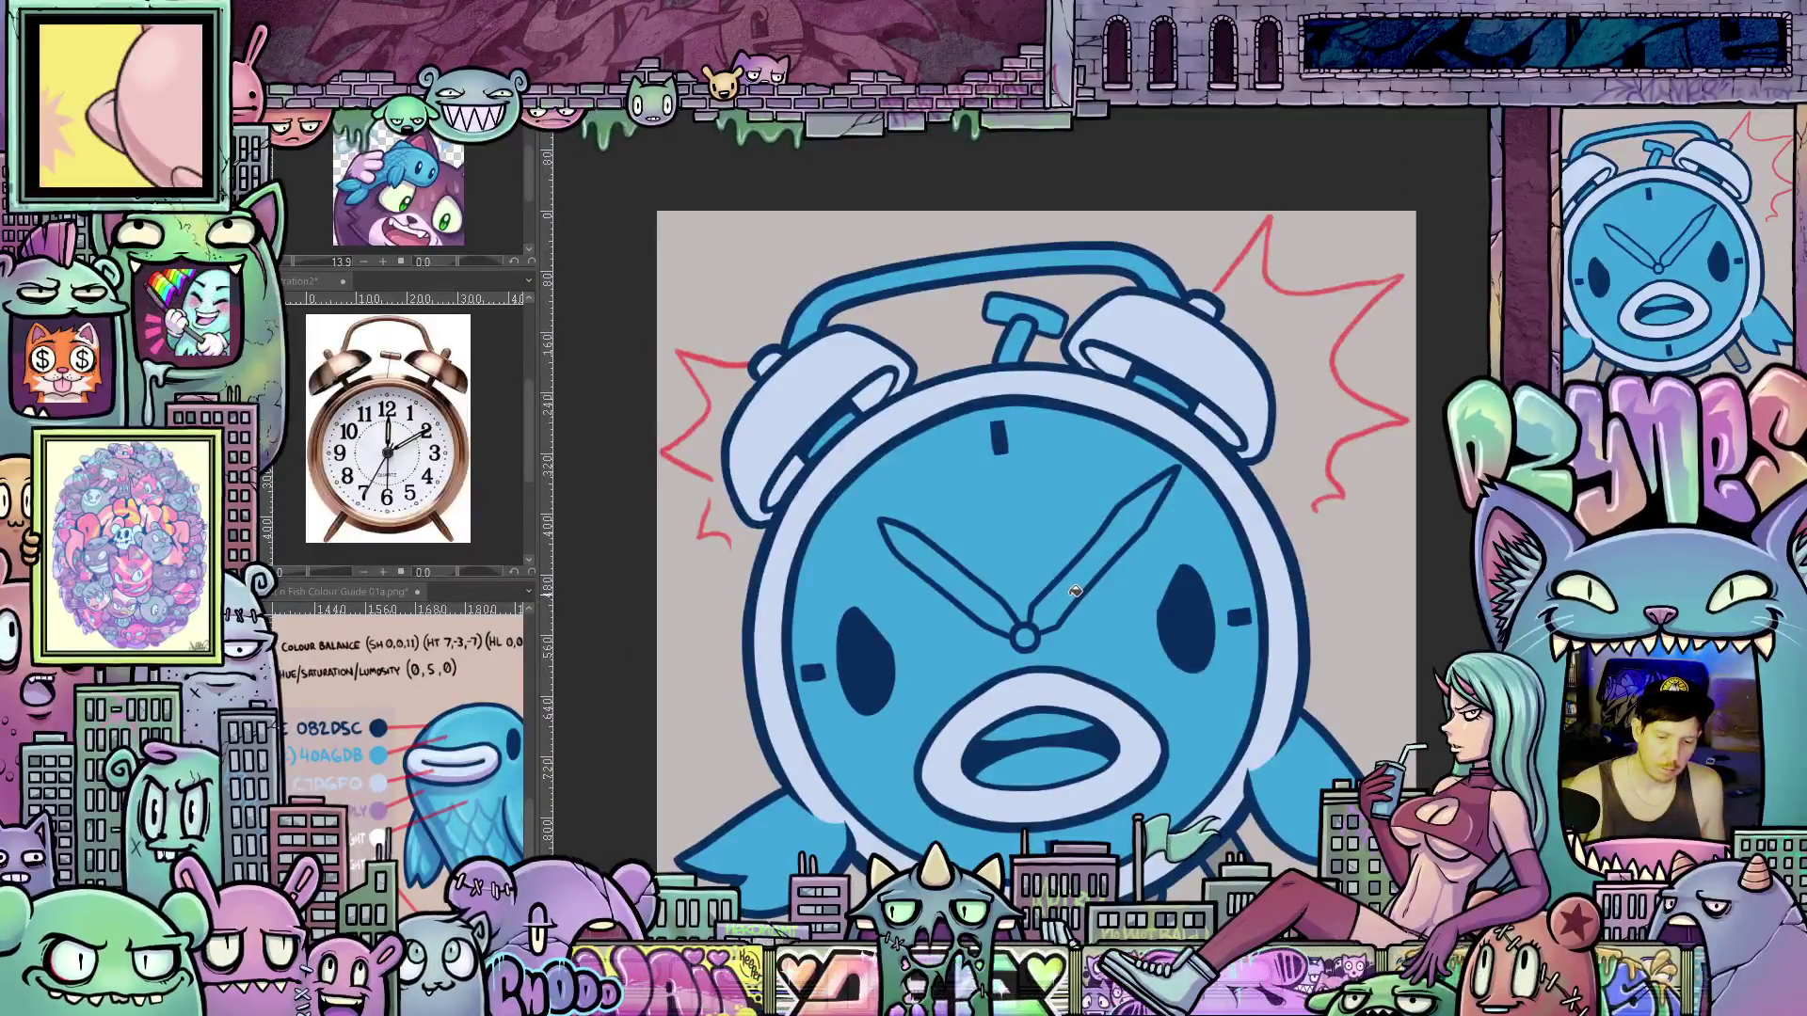
left_click(1001, 614)
Fill the top handle and both bells' highlight stripes grey
scroll(1111, 624, "down", 2)
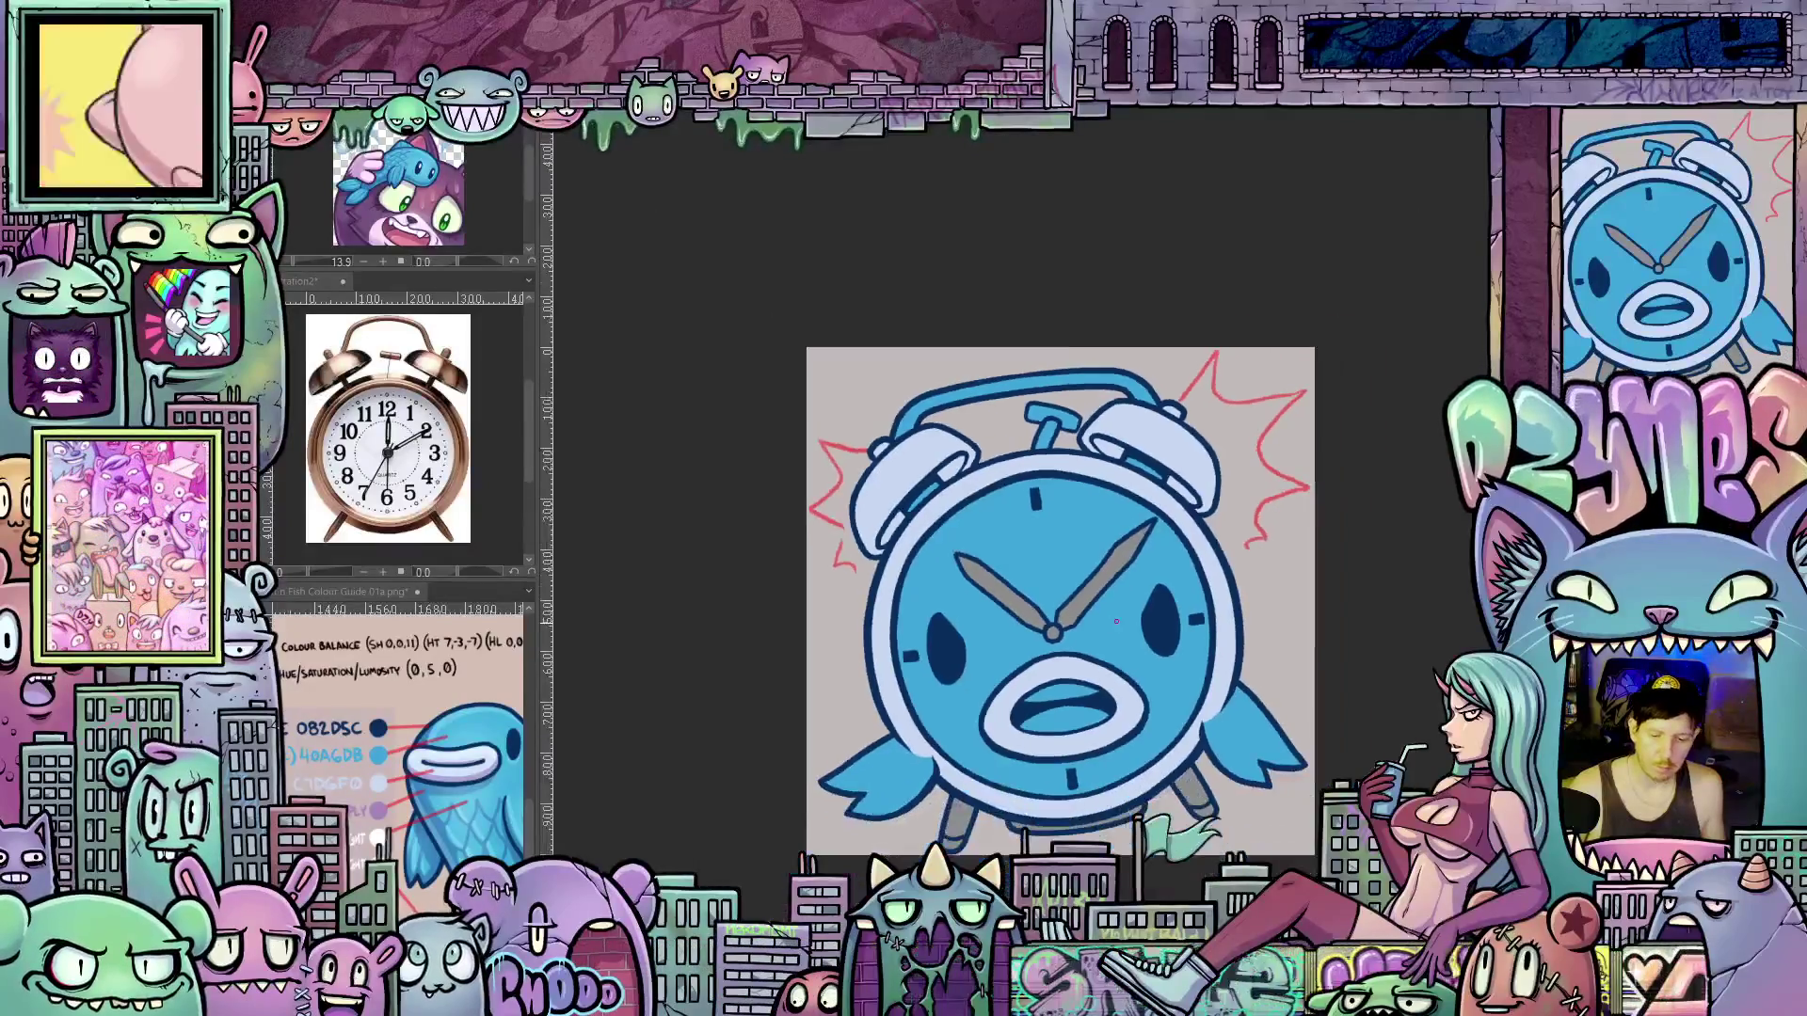
scroll(1116, 621, "up", 1)
scroll(1116, 621, "up", 1)
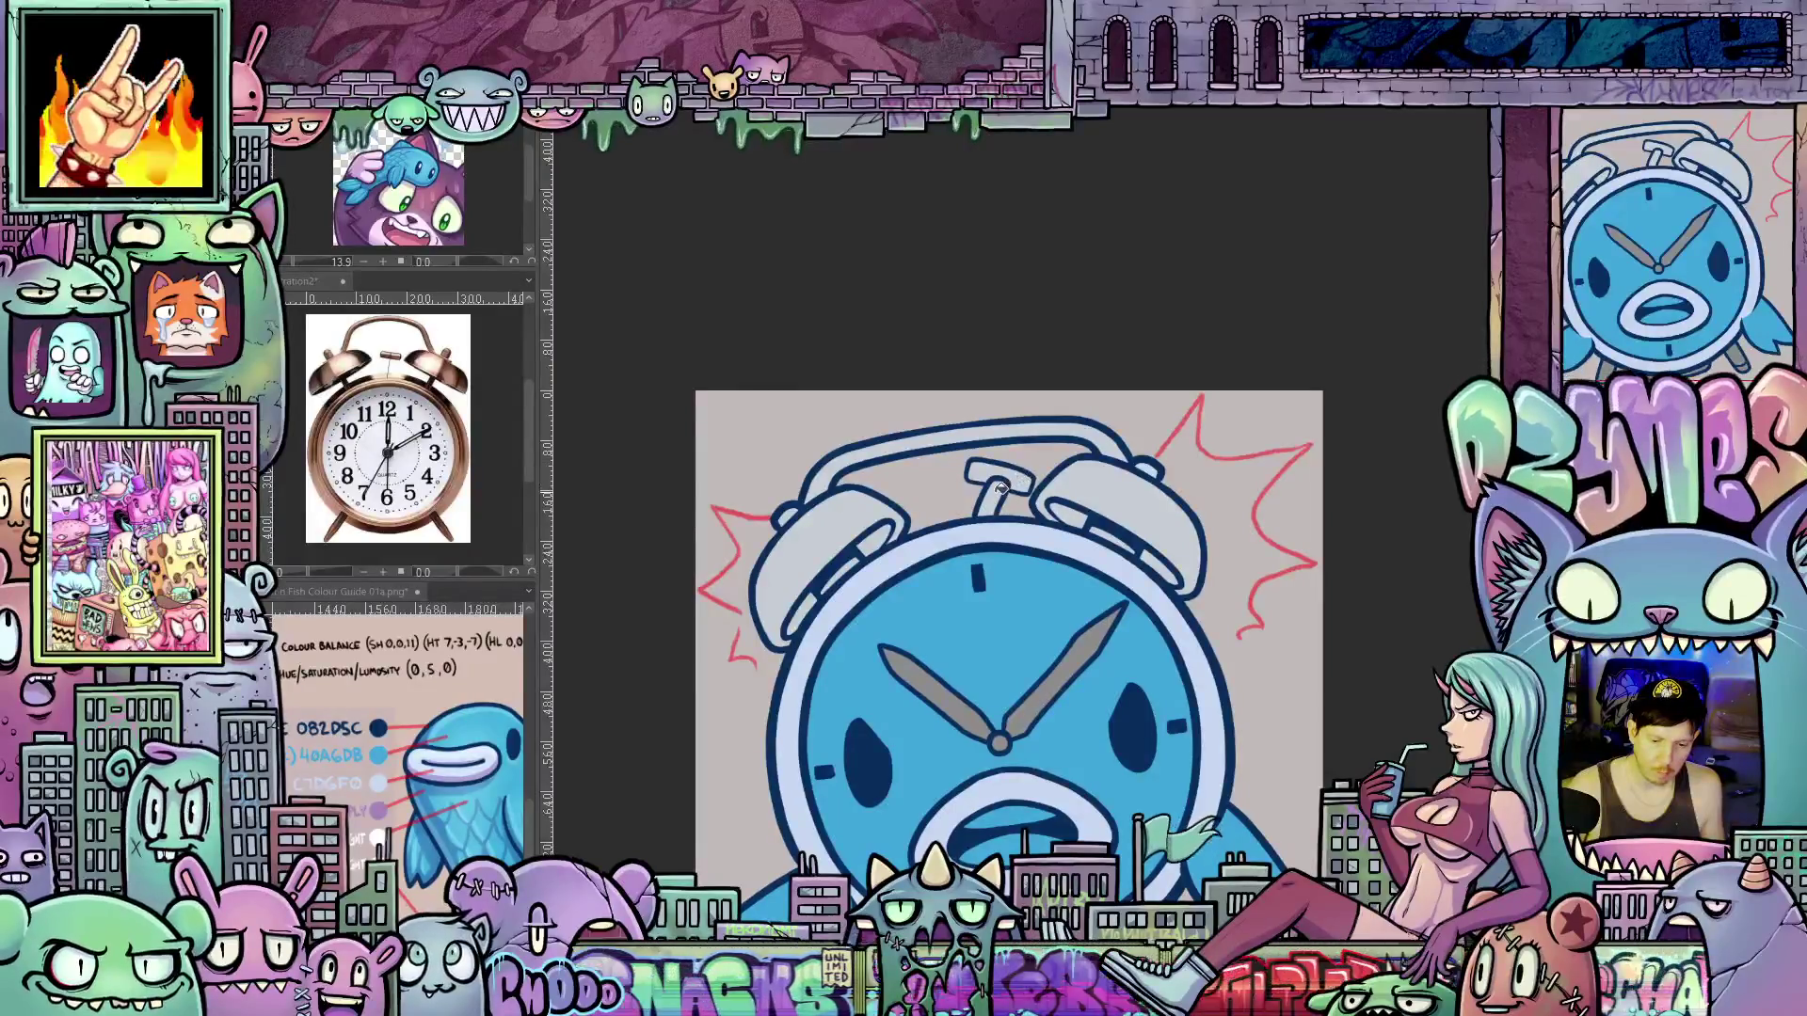
left_click(1015, 476)
left_click(1118, 538)
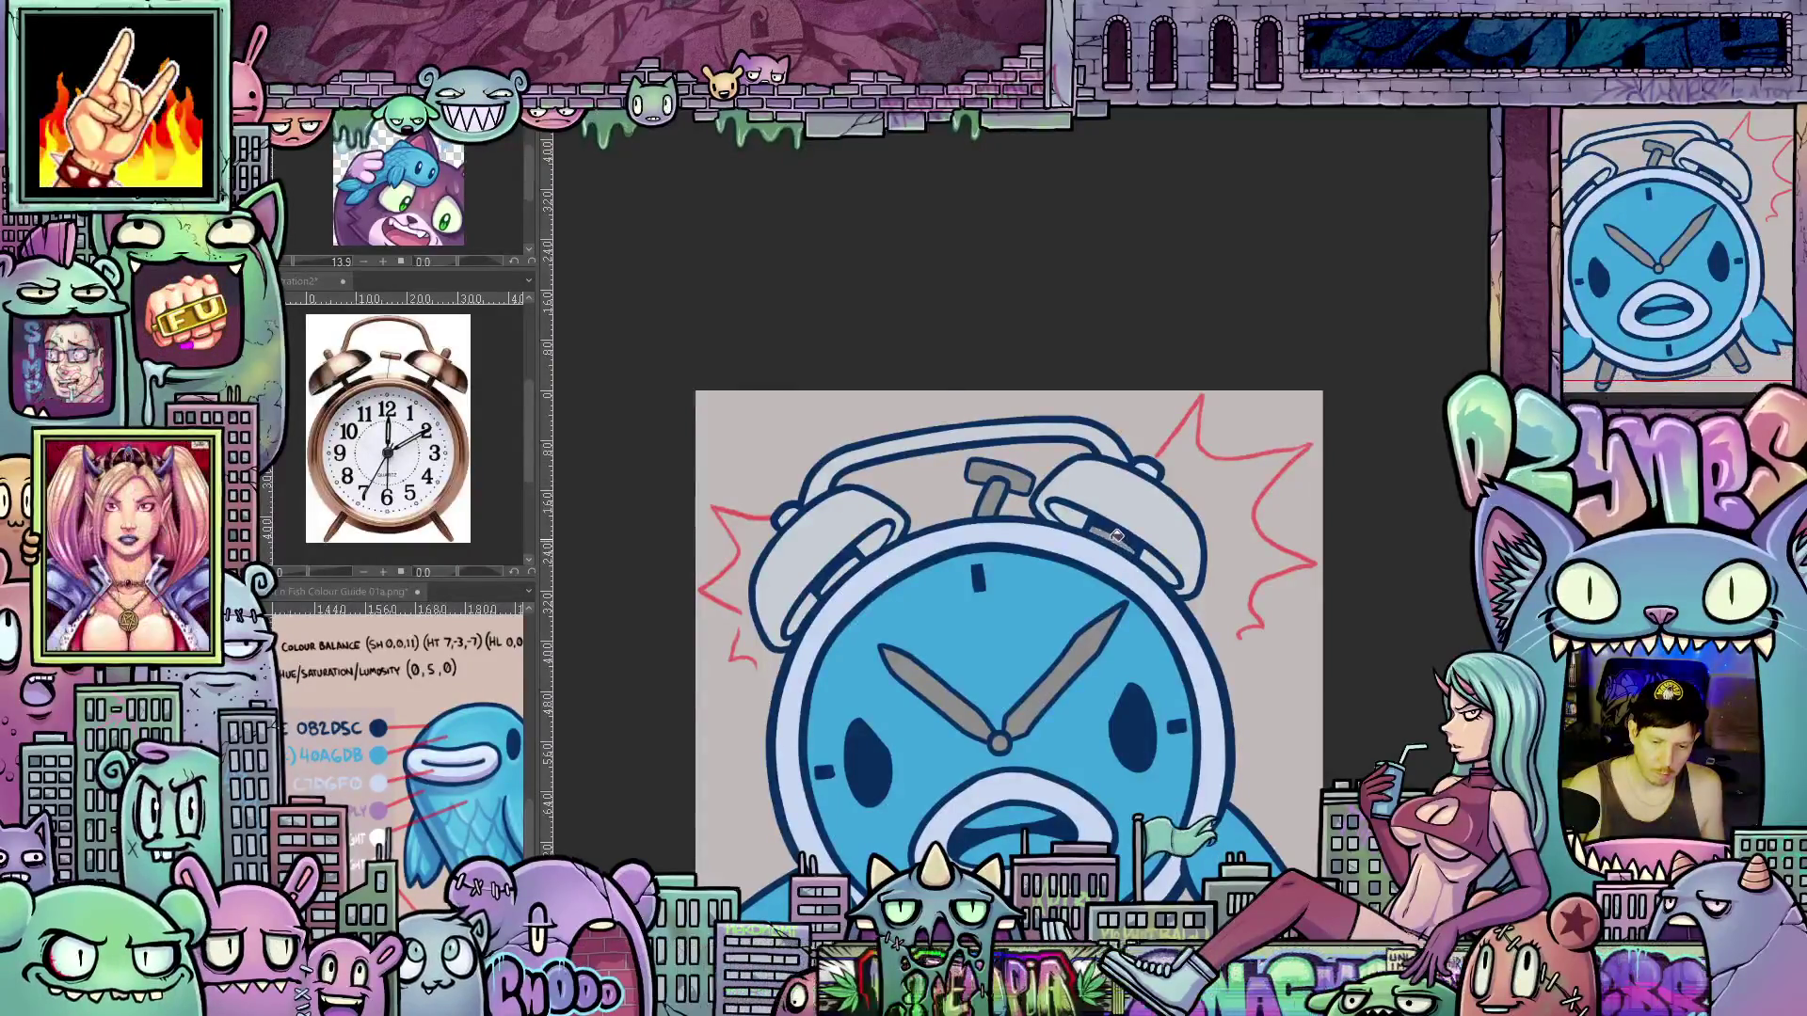
left_click(847, 569)
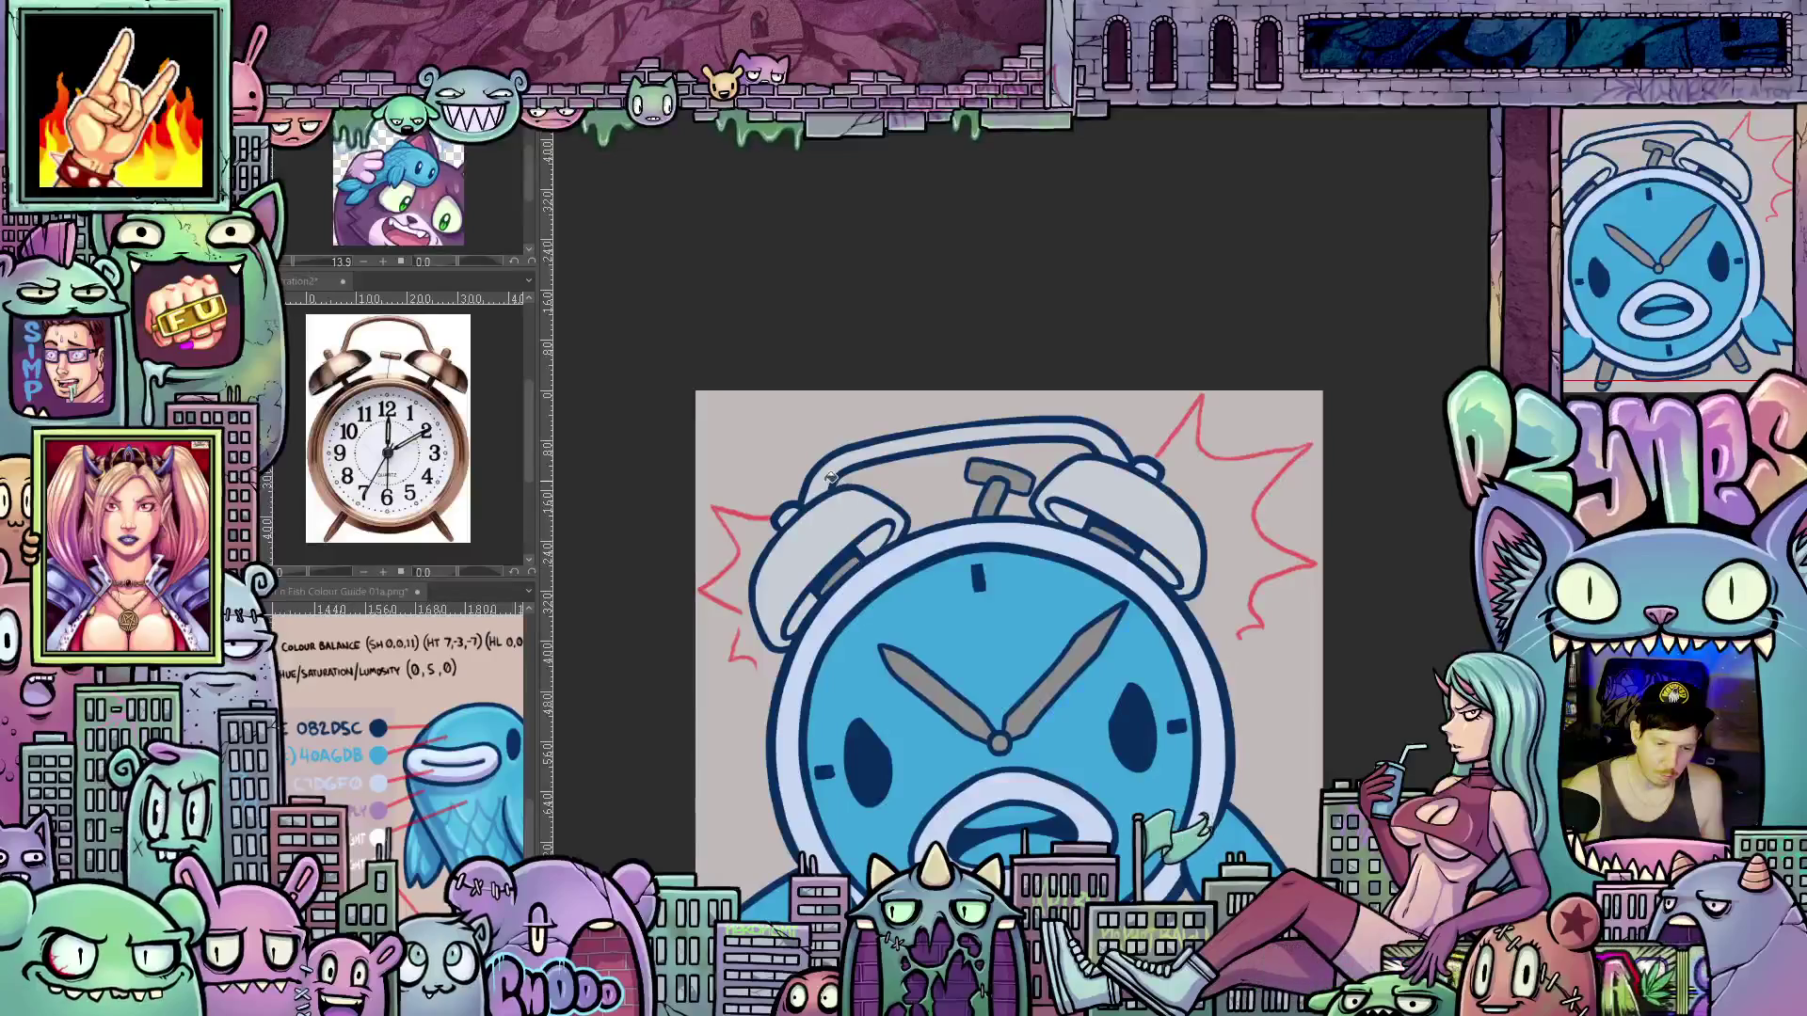
Add white teeth along the top of the mouth and fill the lower mouth pink
scroll(1054, 641, "down", 2)
mouse_move(1111, 722)
left_mouse_down()
mouse_move(1070, 637)
mouse_move(1135, 564)
left_mouse_up()
scroll(1121, 594, "up", 1)
scroll(1121, 595, "up", 1)
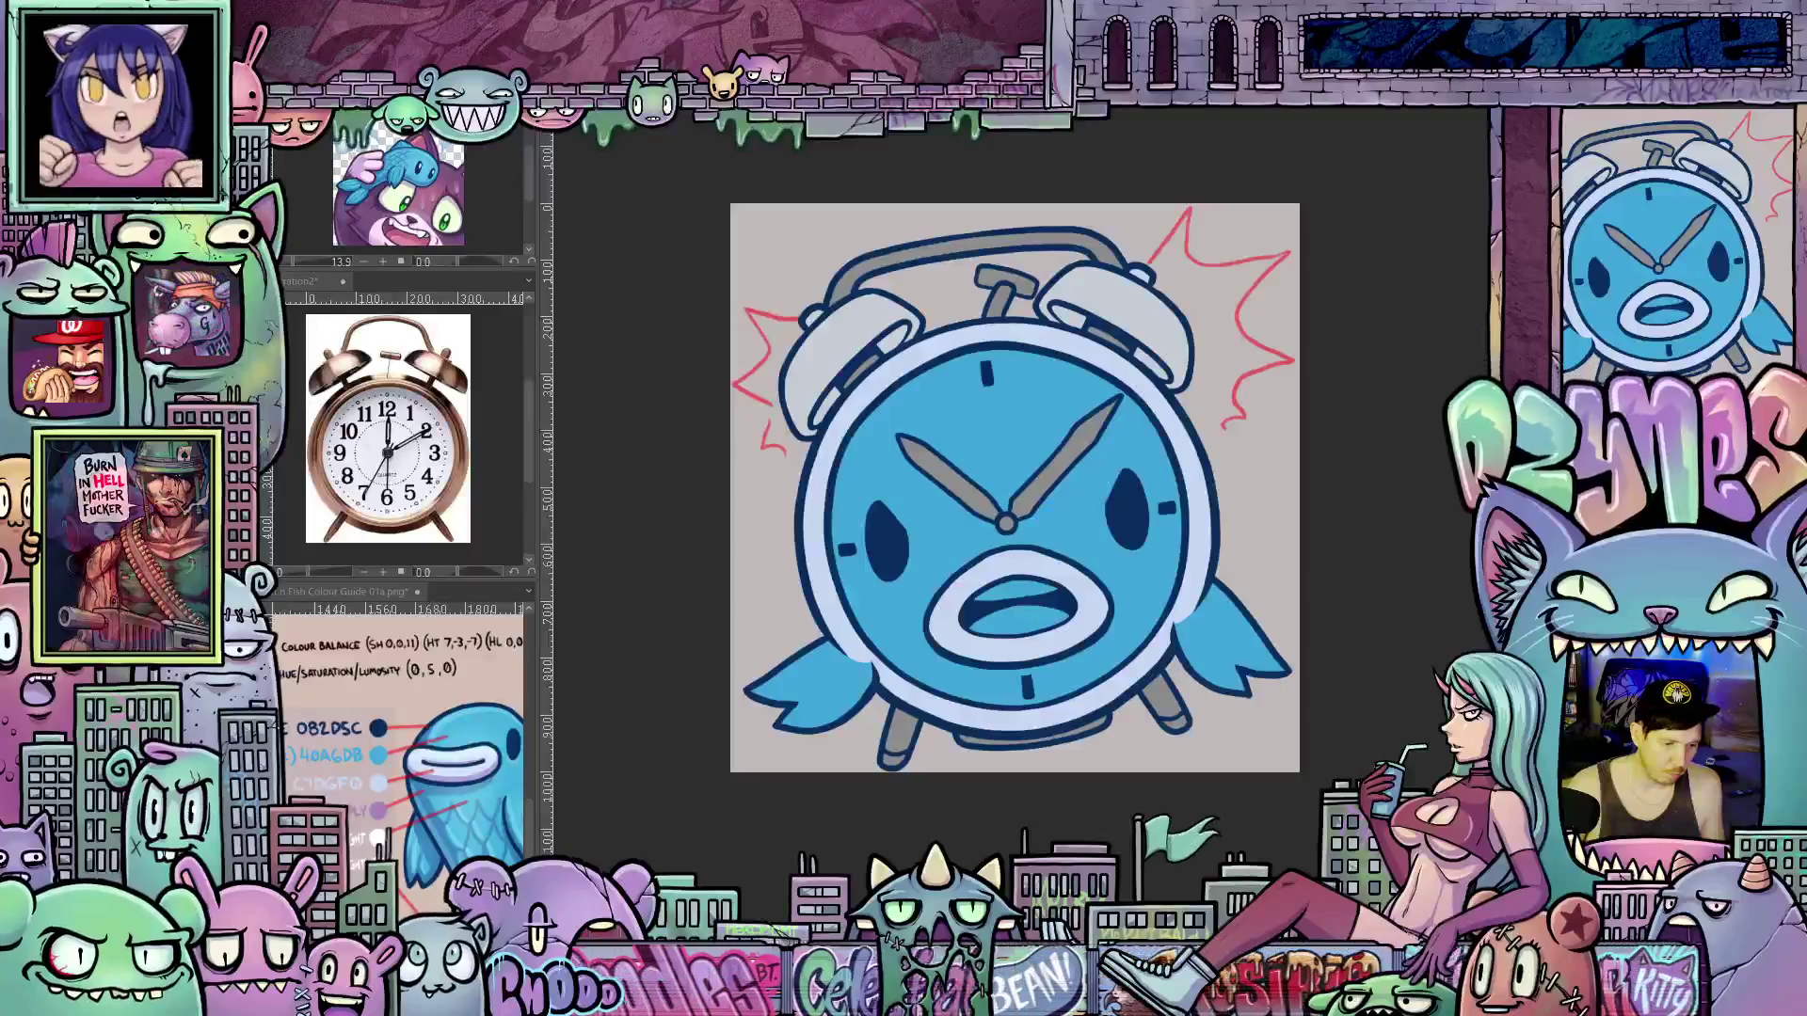
left_click_drag(978, 591, 1056, 589)
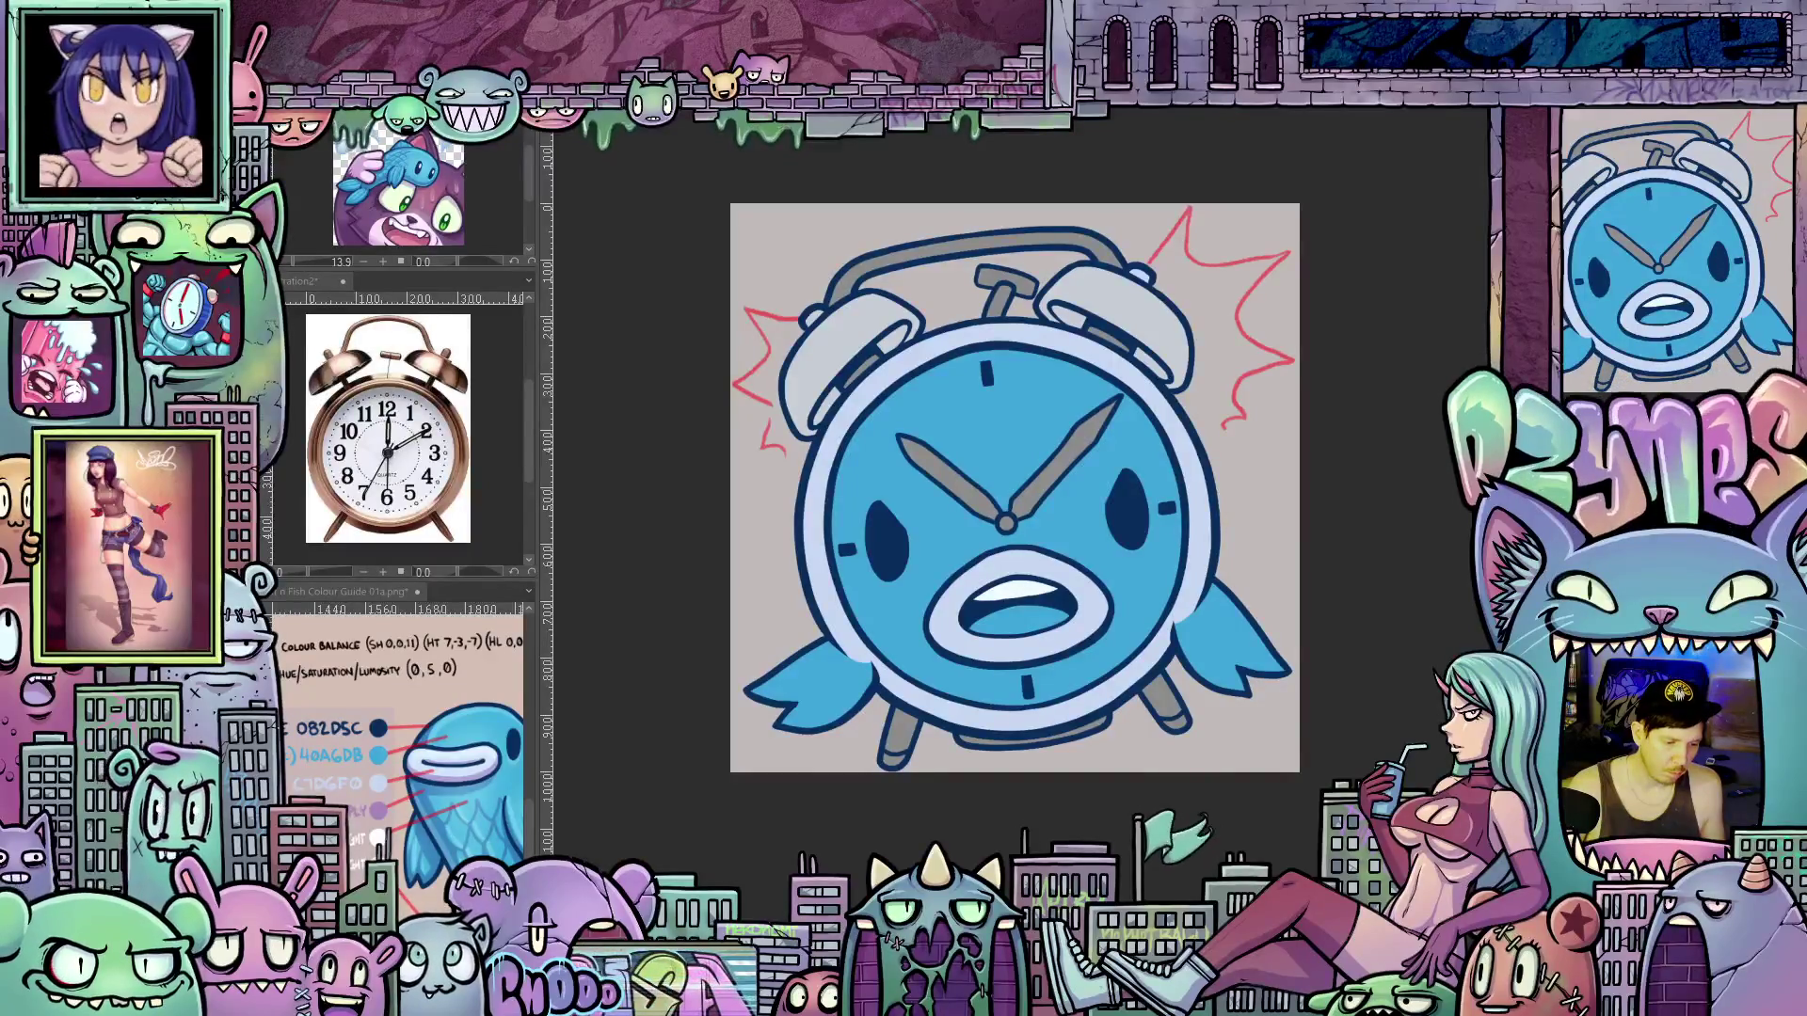
left_click(1011, 622)
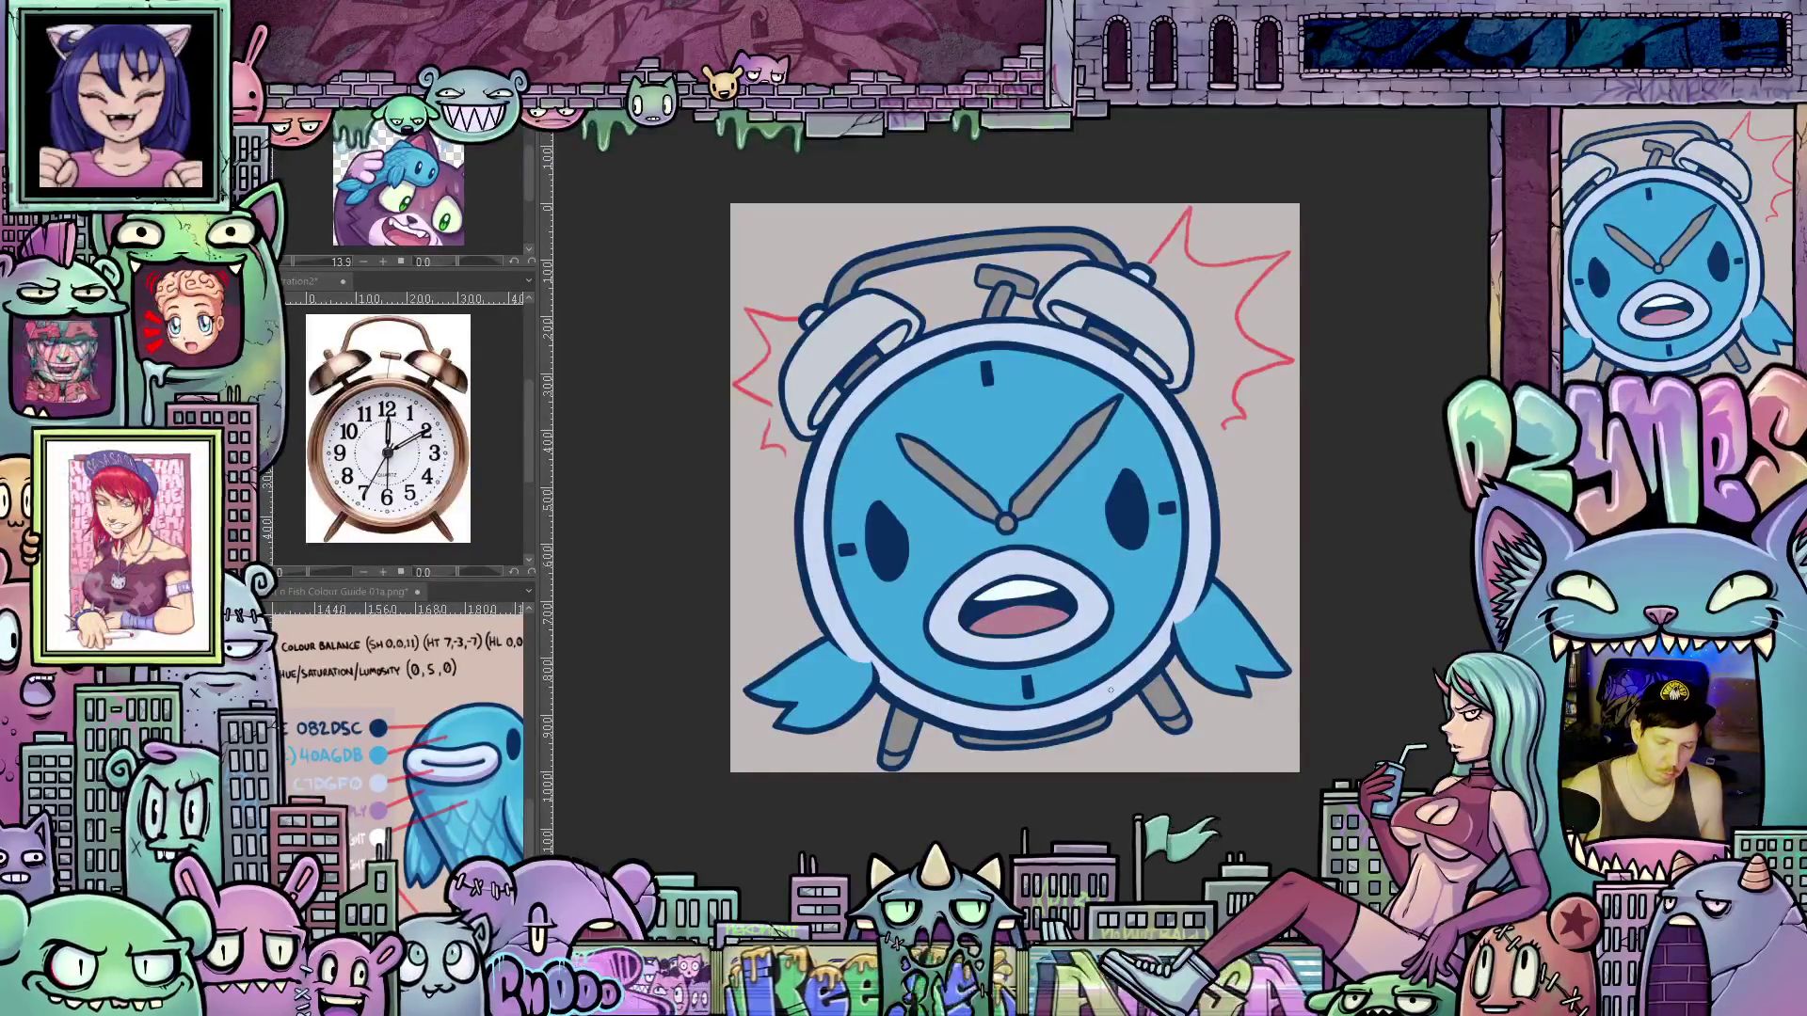
mouse_move(929, 712)
left_mouse_down()
mouse_move(948, 743)
mouse_move(929, 777)
left_mouse_up()
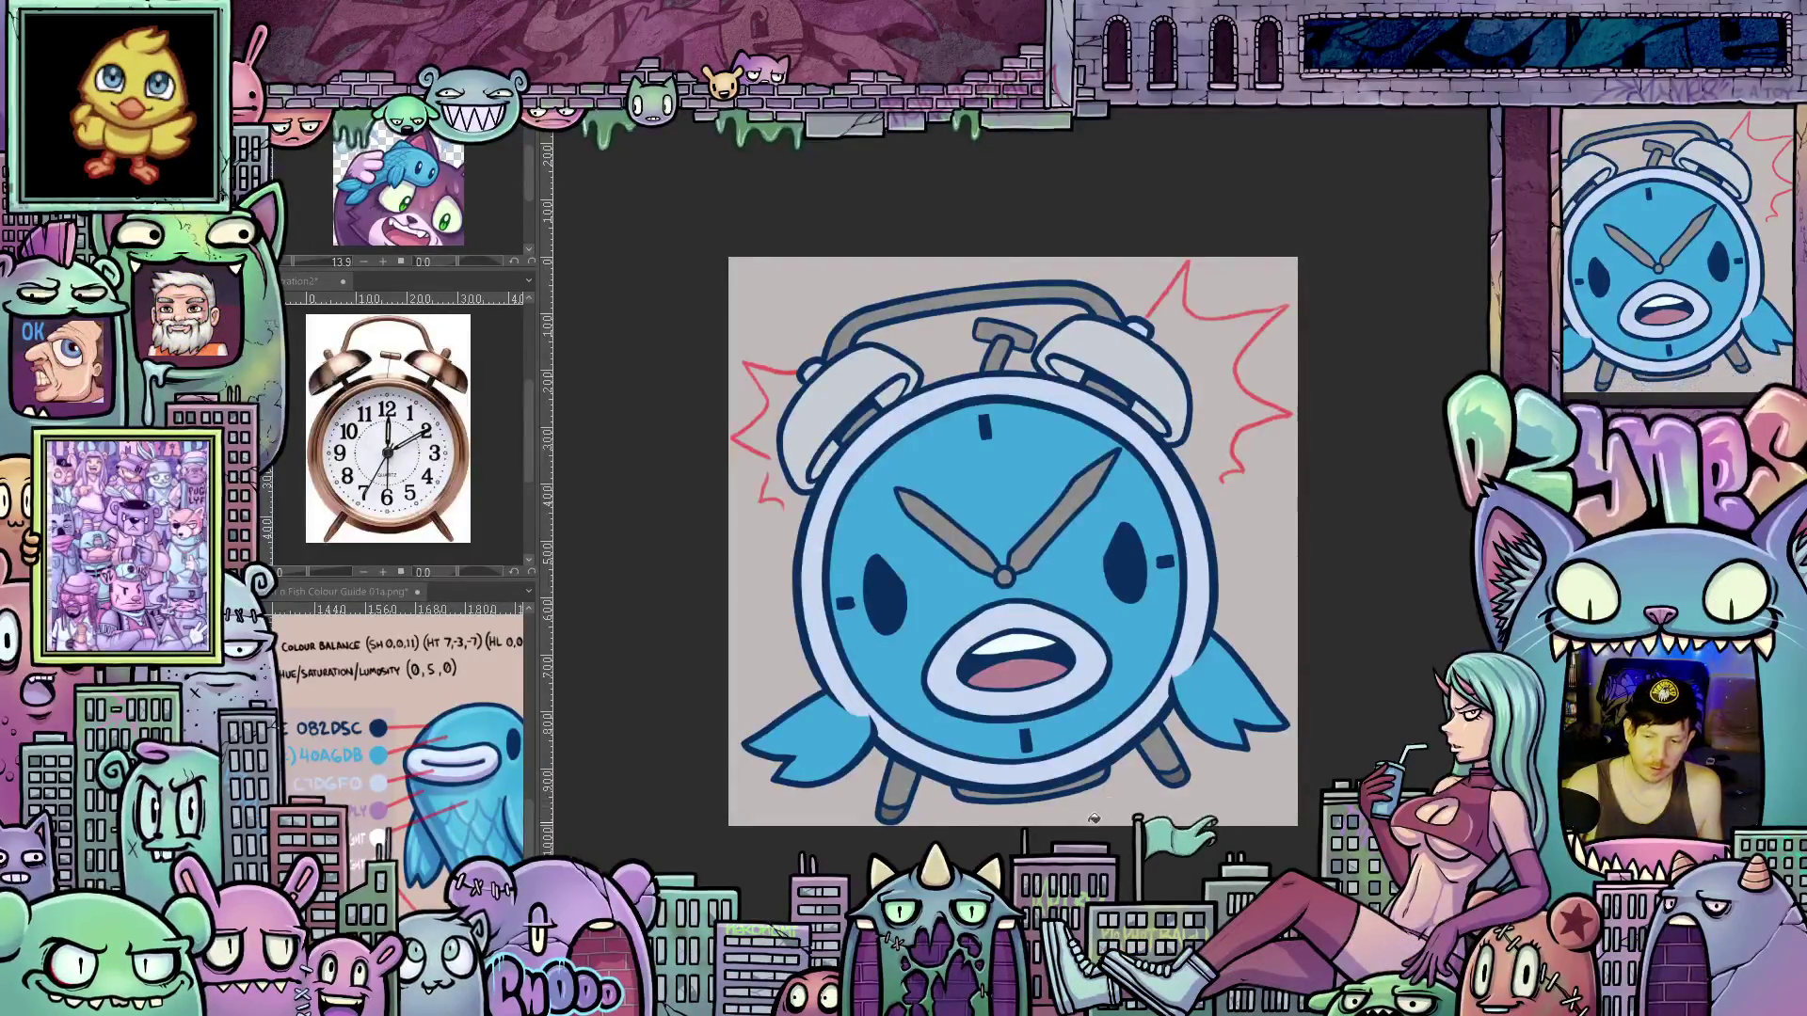
scroll(1084, 748, "up", 1)
left_click_drag(1071, 664, 1097, 732)
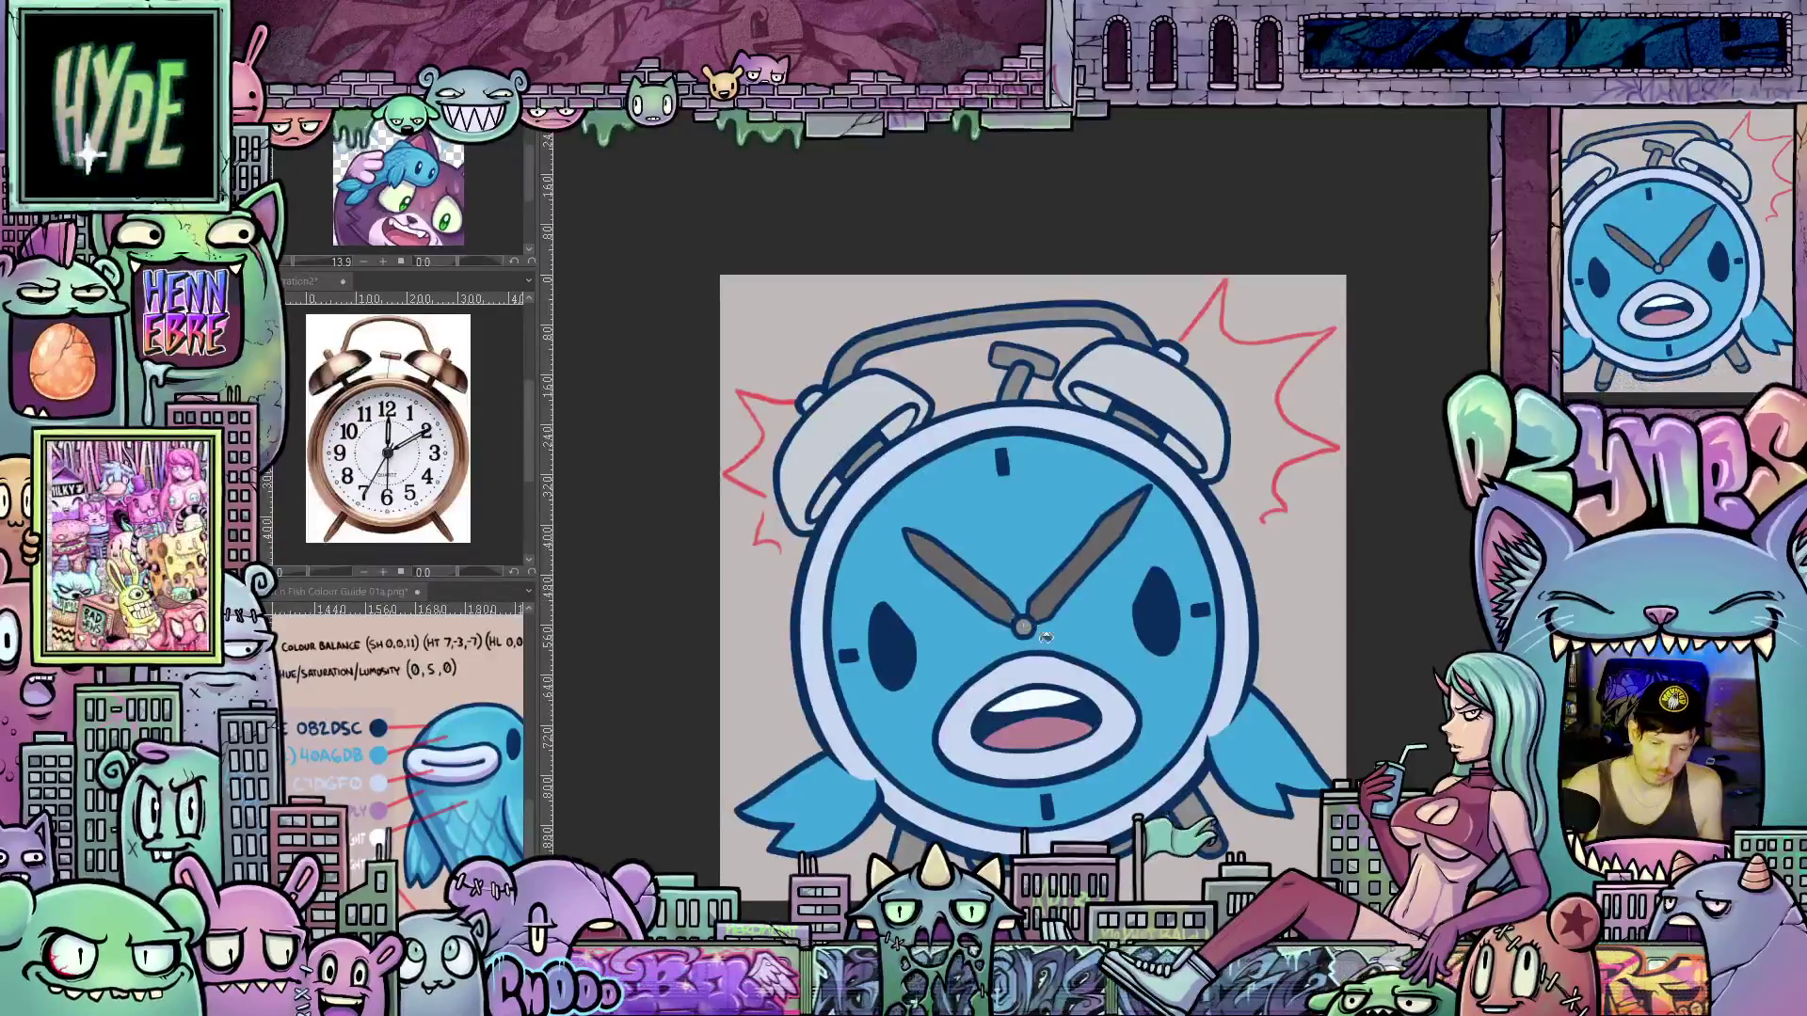
scroll(1139, 673, "down", 3)
scroll(1157, 656, "down", 10)
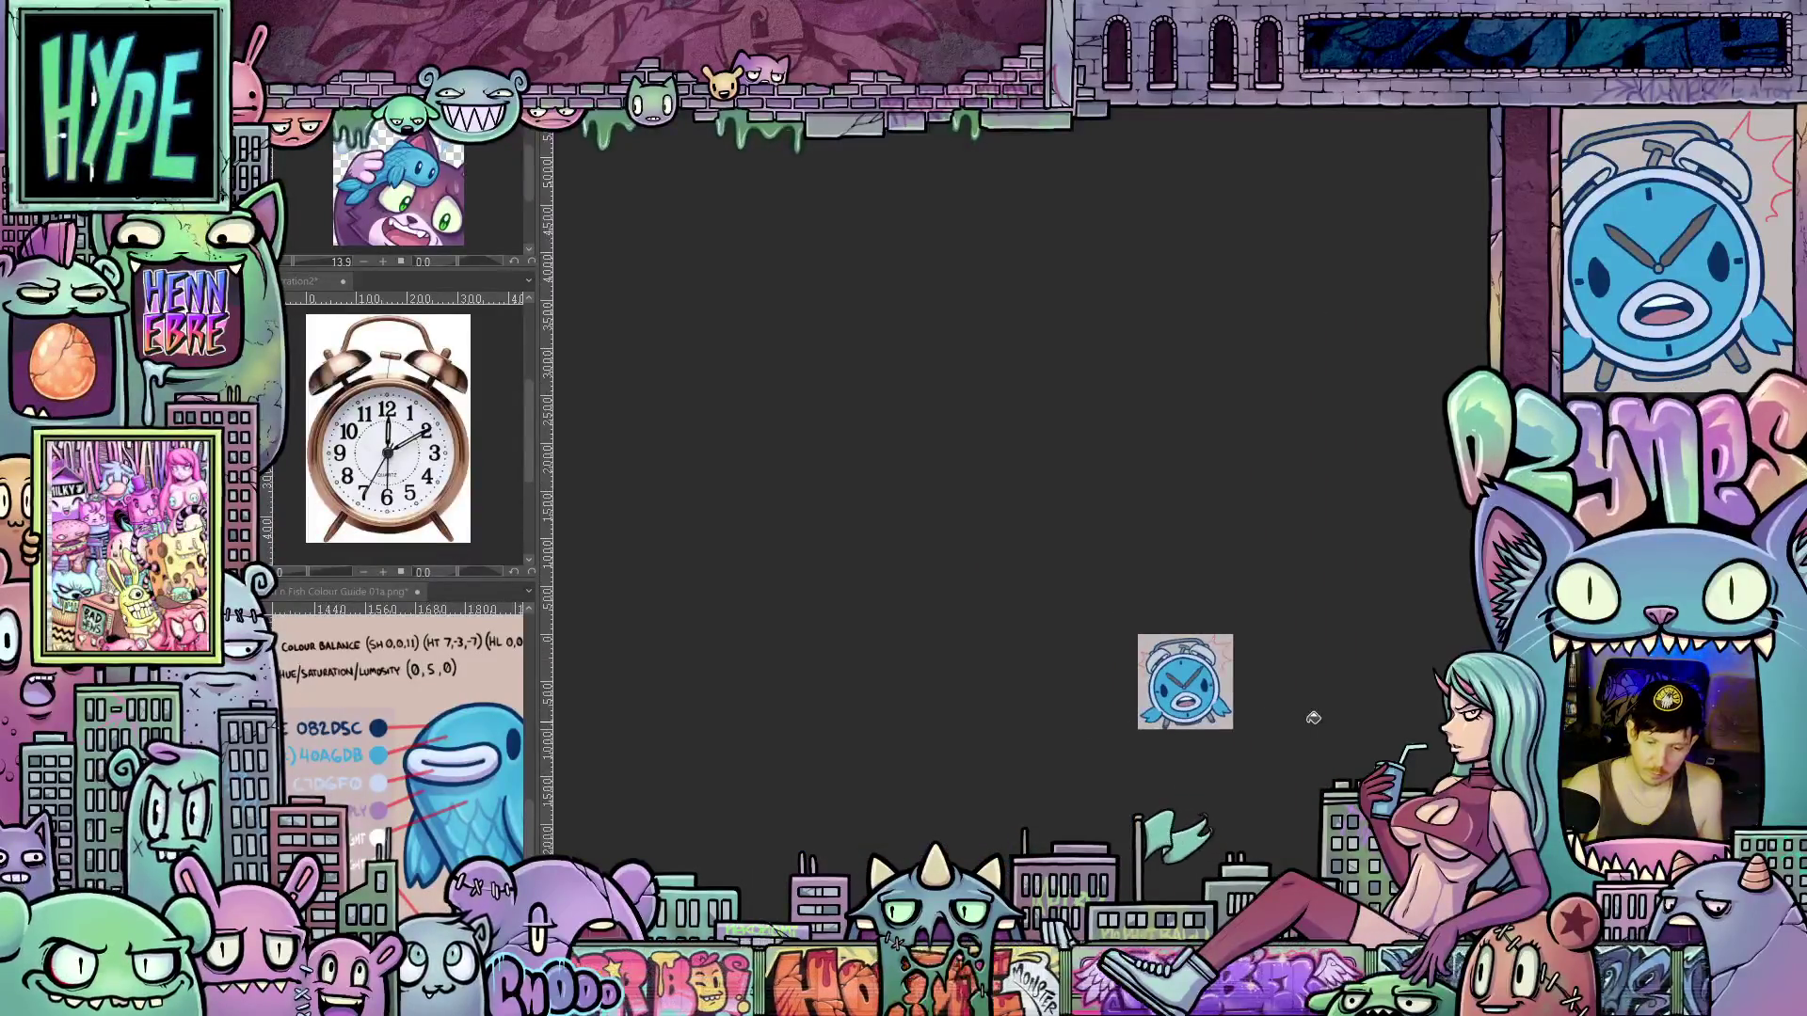
scroll(1286, 740, "down", 1)
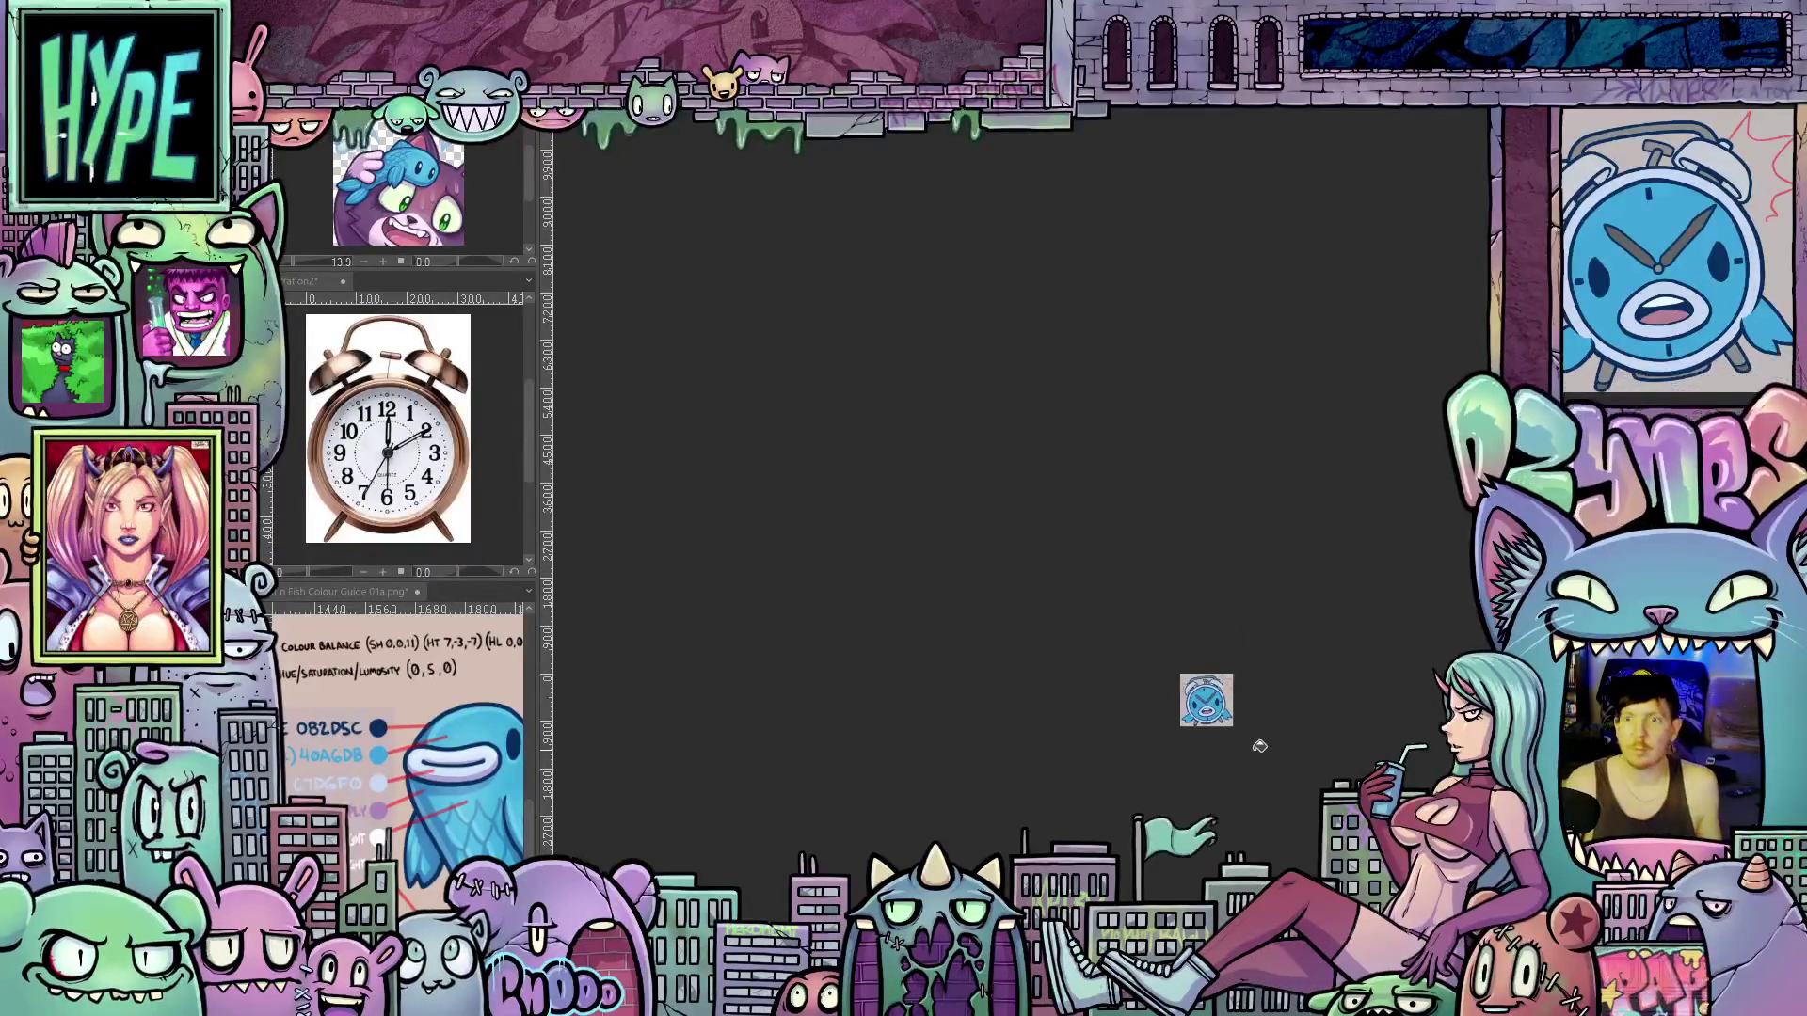
scroll(1259, 746, "up", 6)
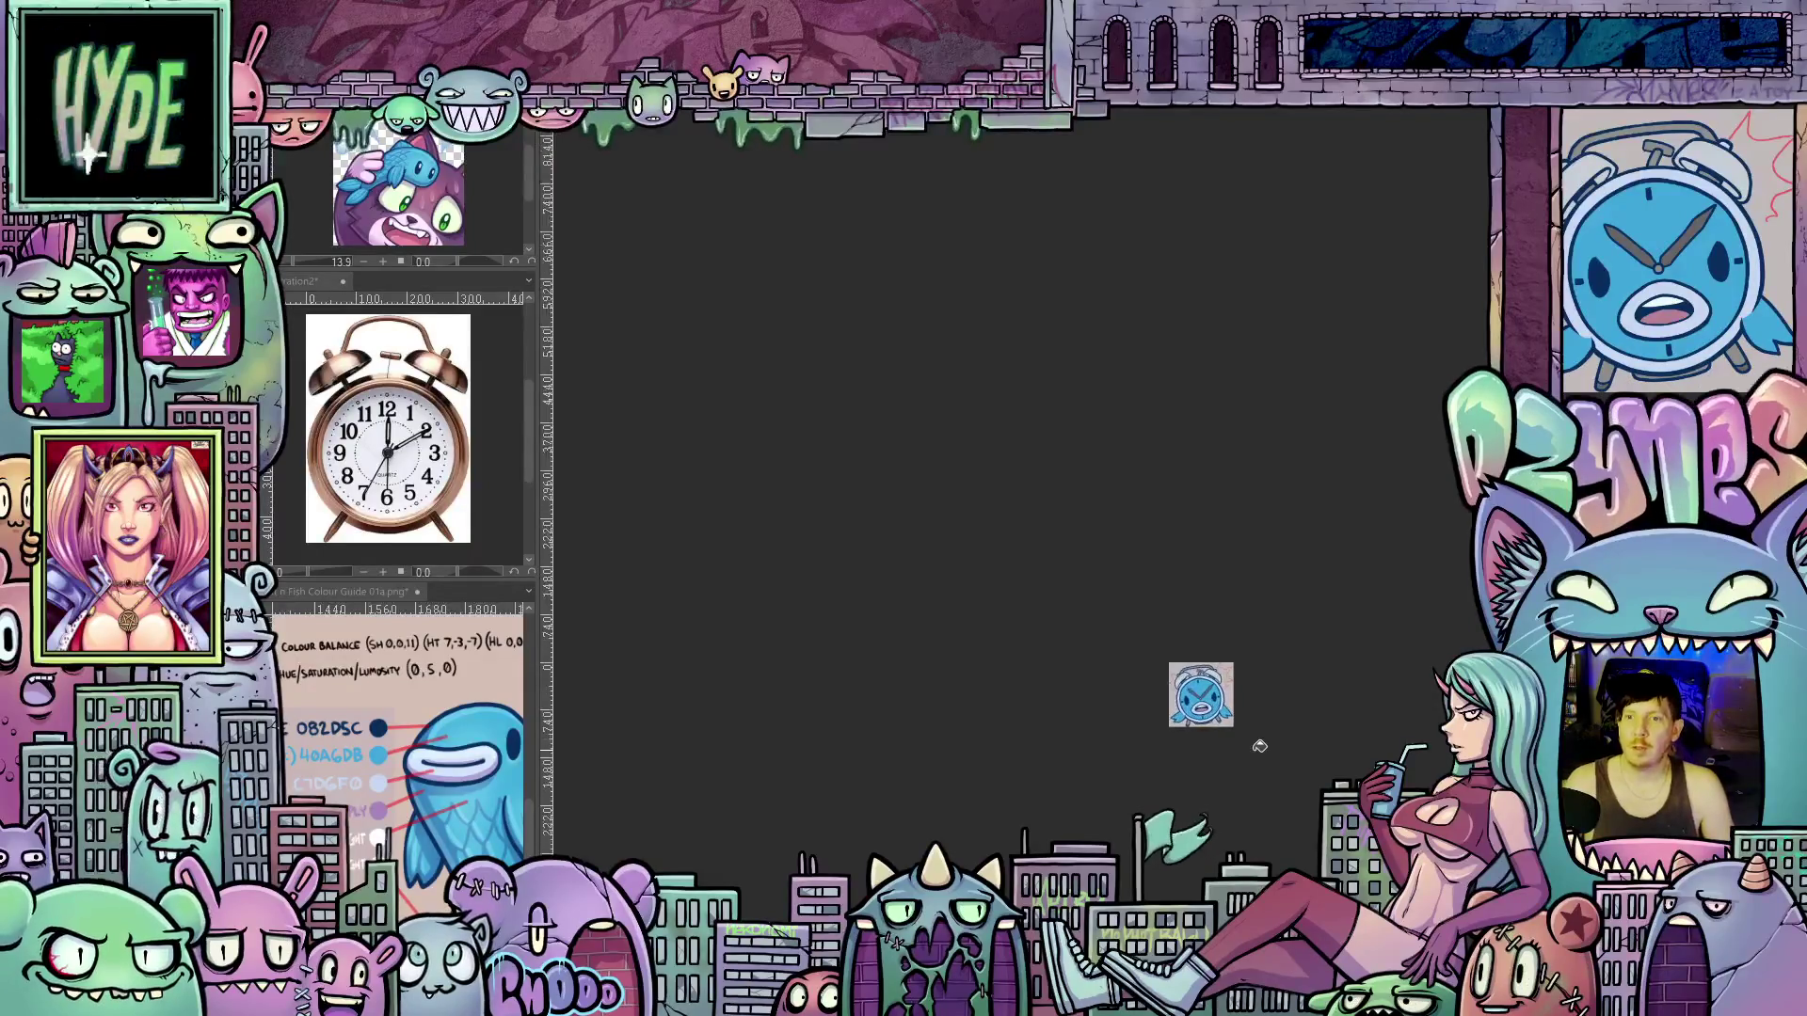
scroll(1259, 747, "up", 4)
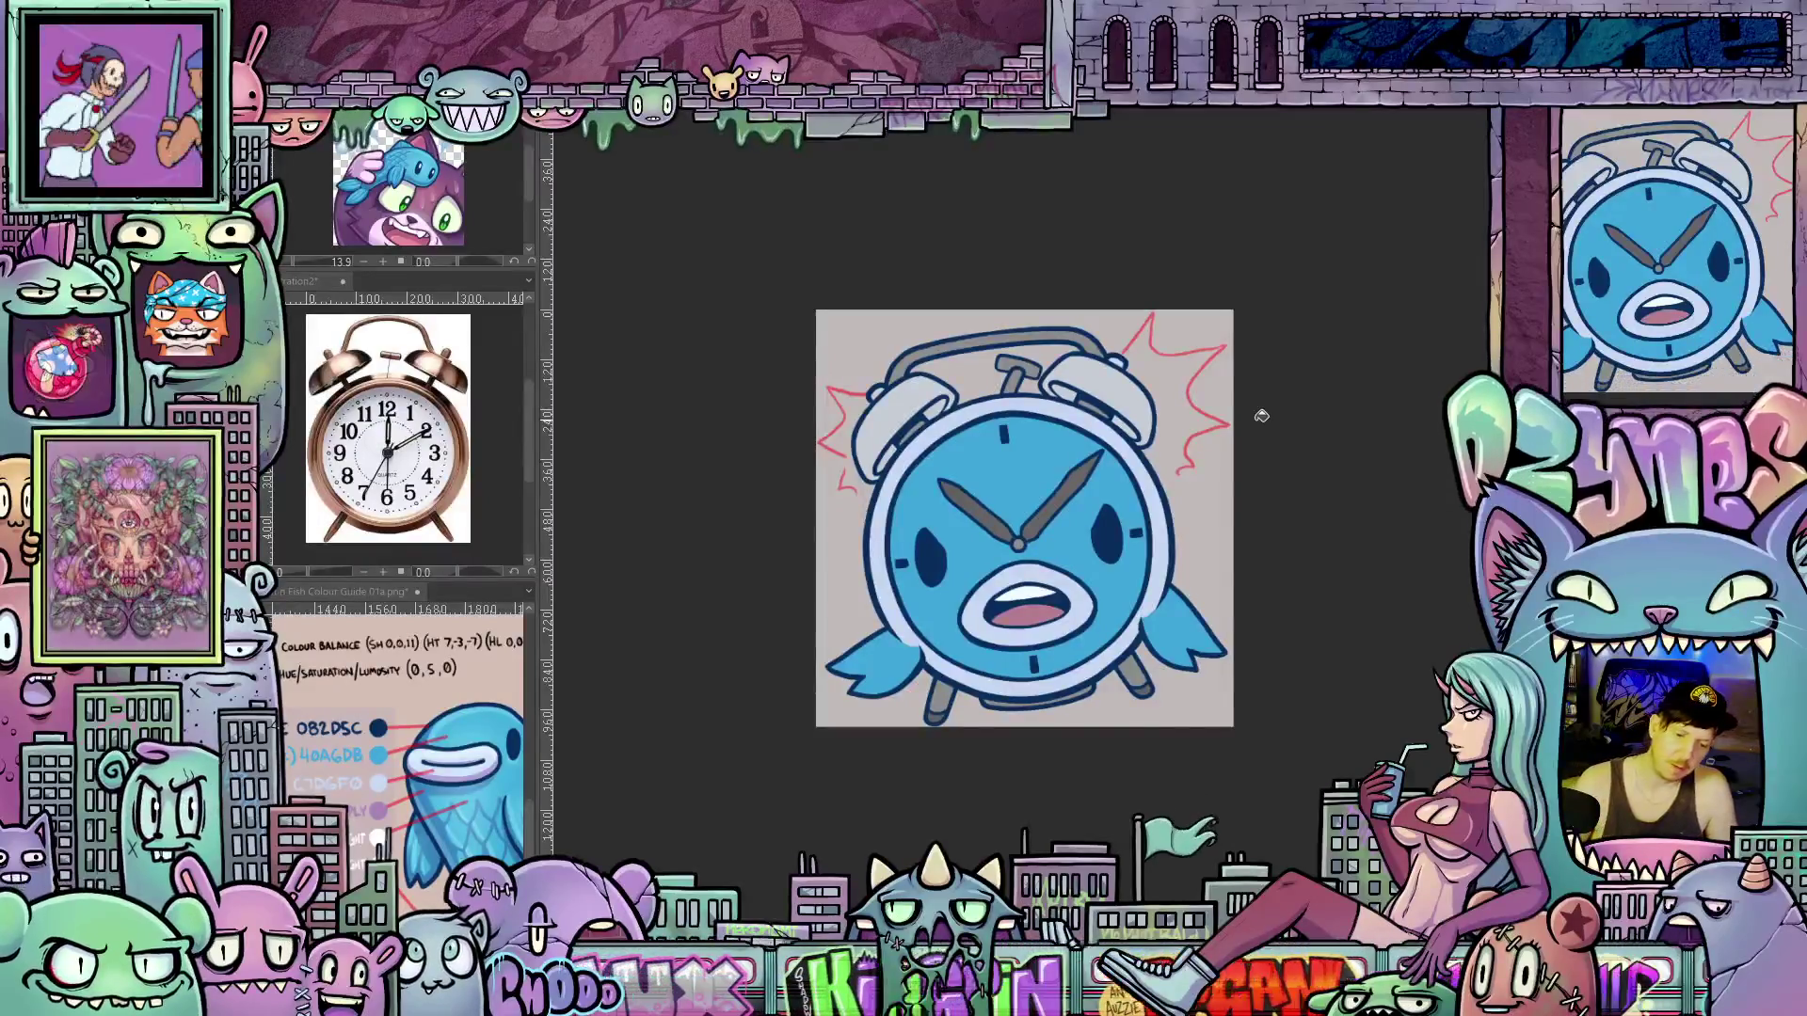
Set the layer's blending mode to Screen and check the quick colour picker
scroll(1000, 509, "up", 3)
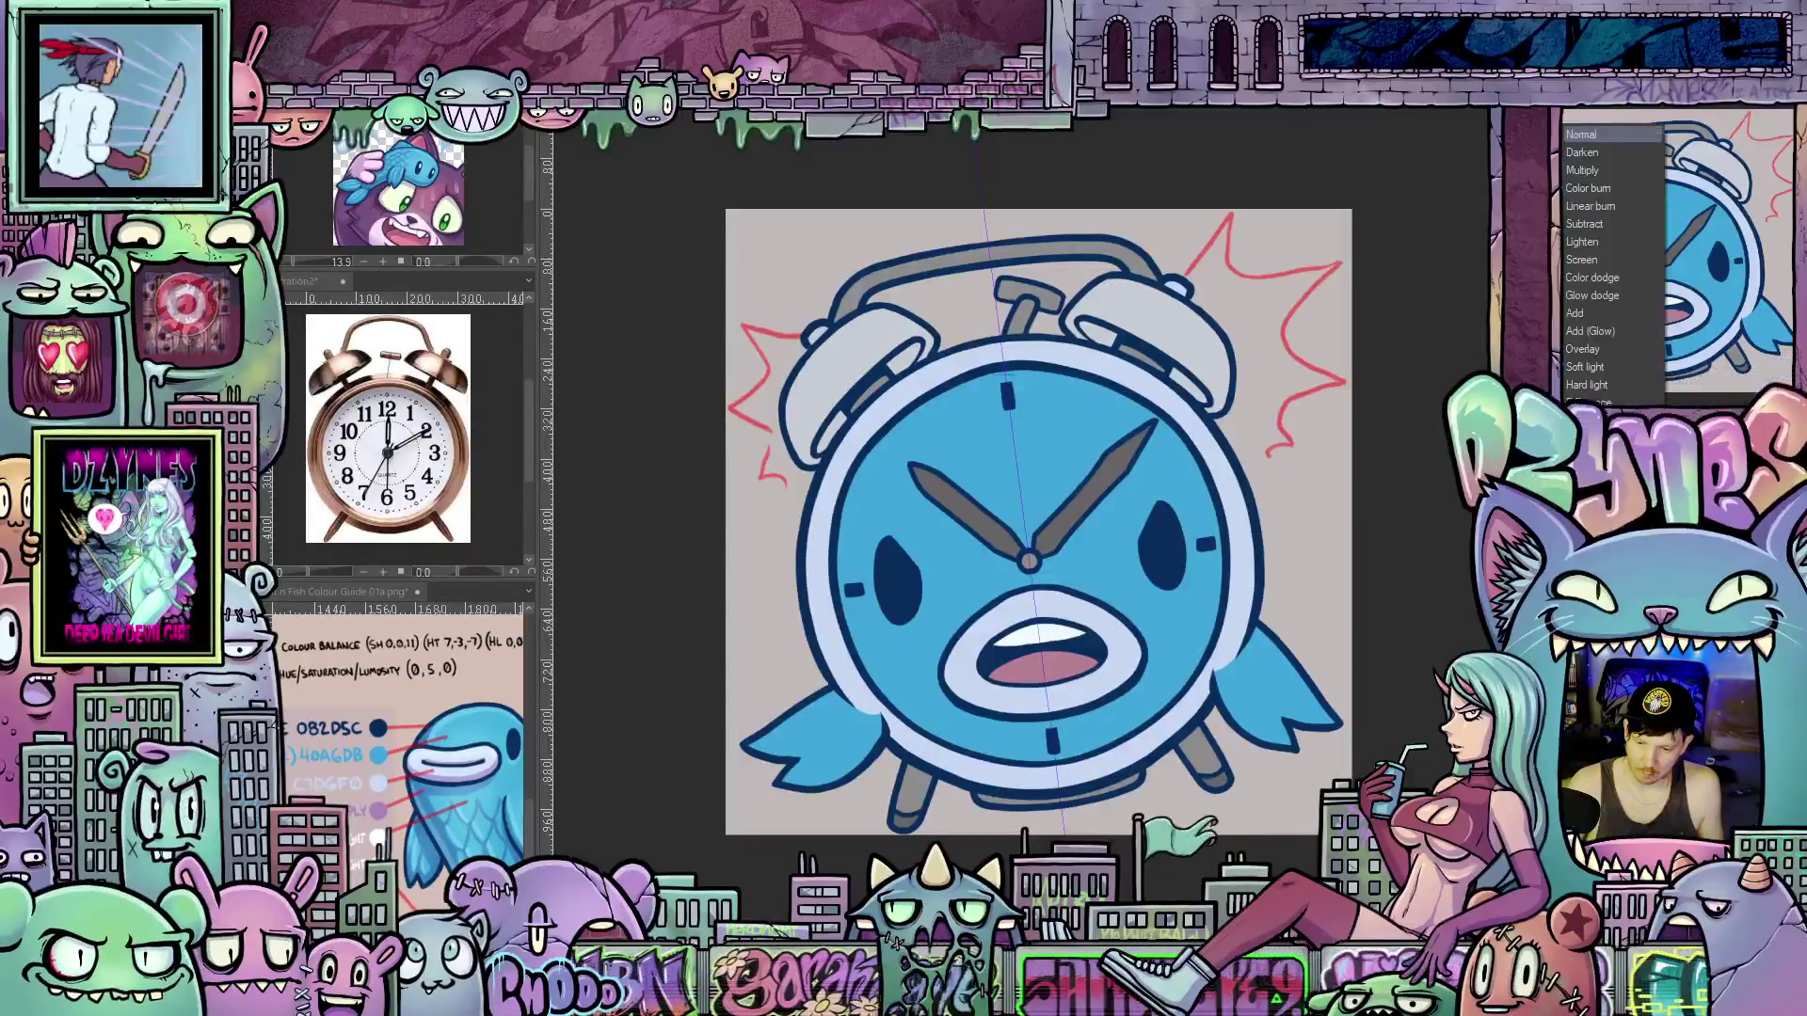
left_click(1588, 260)
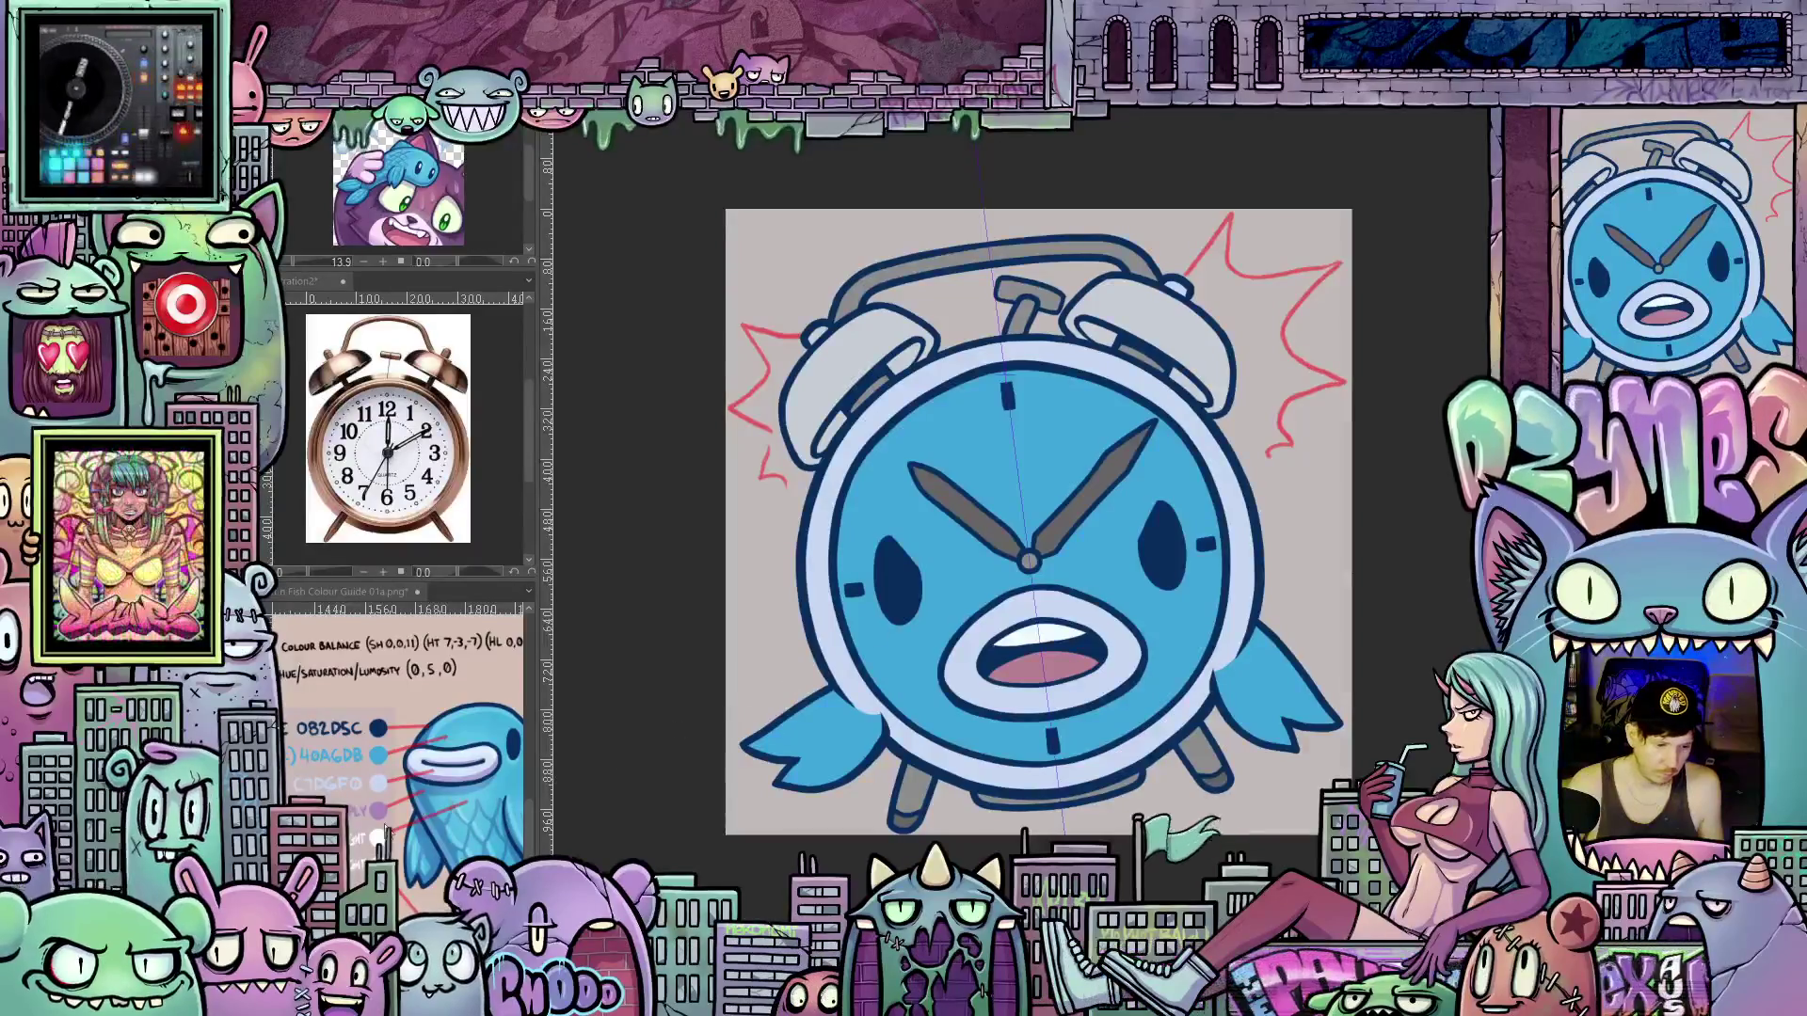
right_click(383, 808)
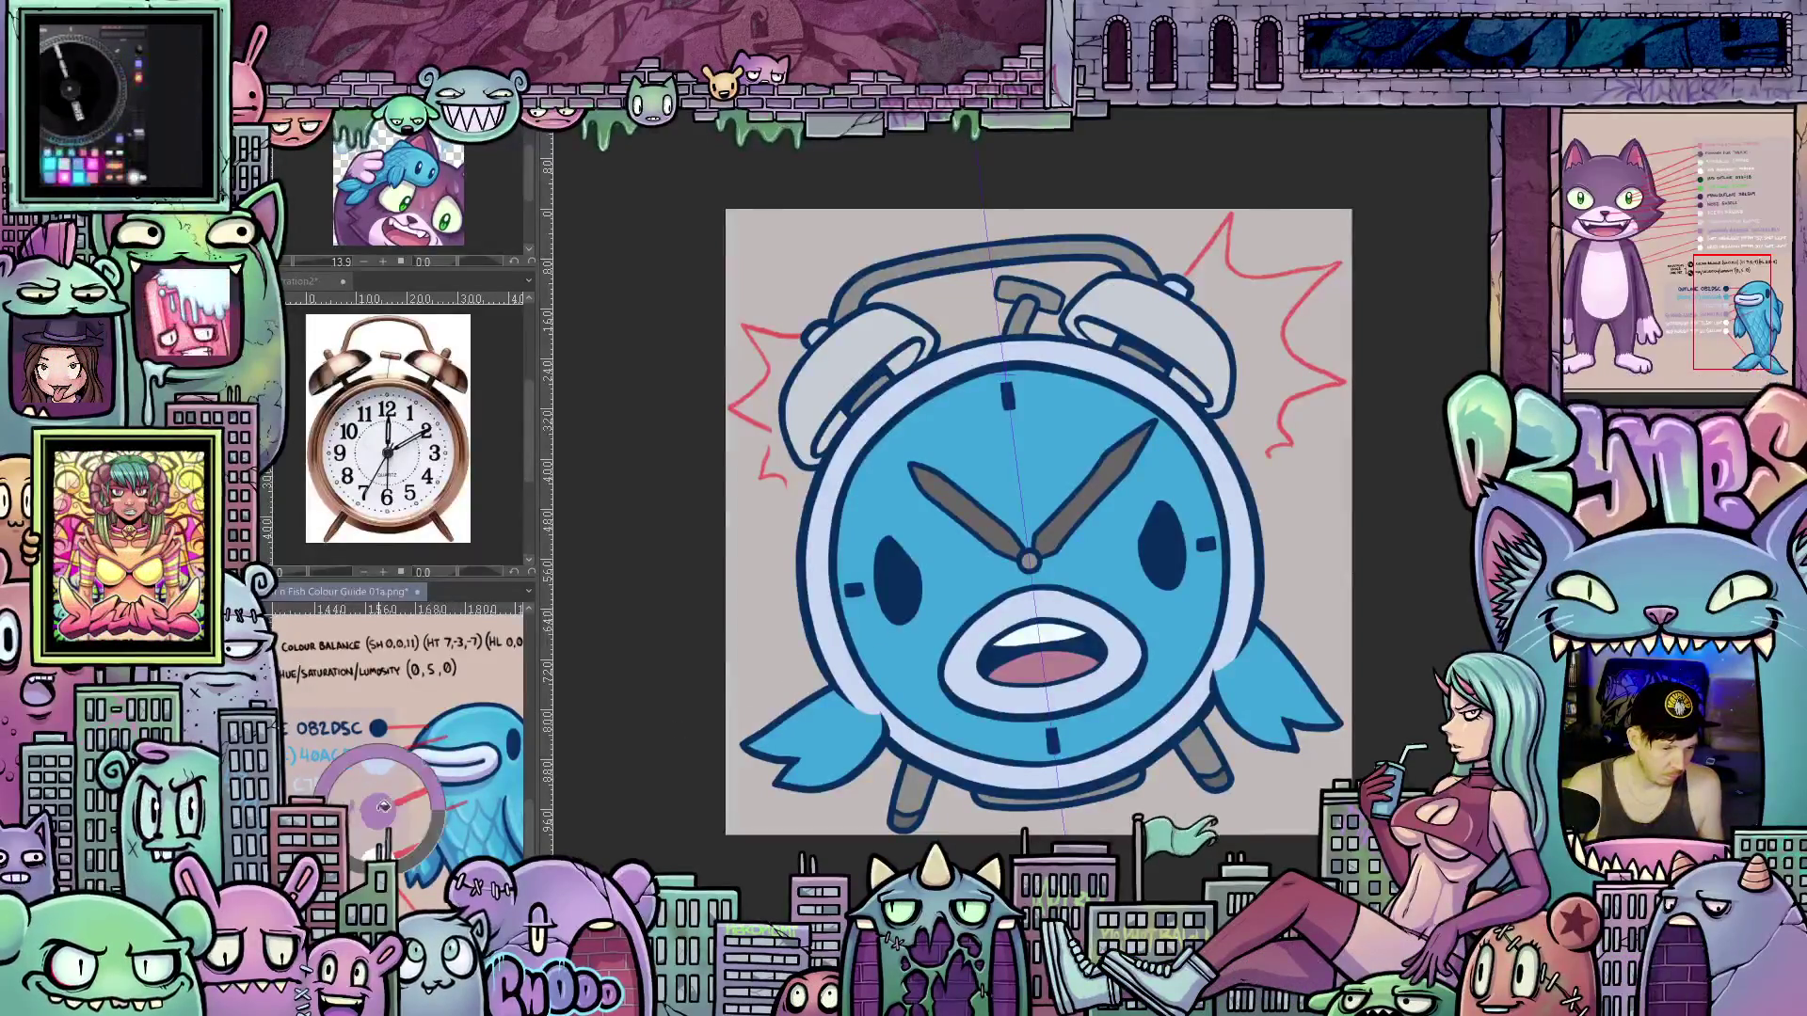
left_click(752, 645)
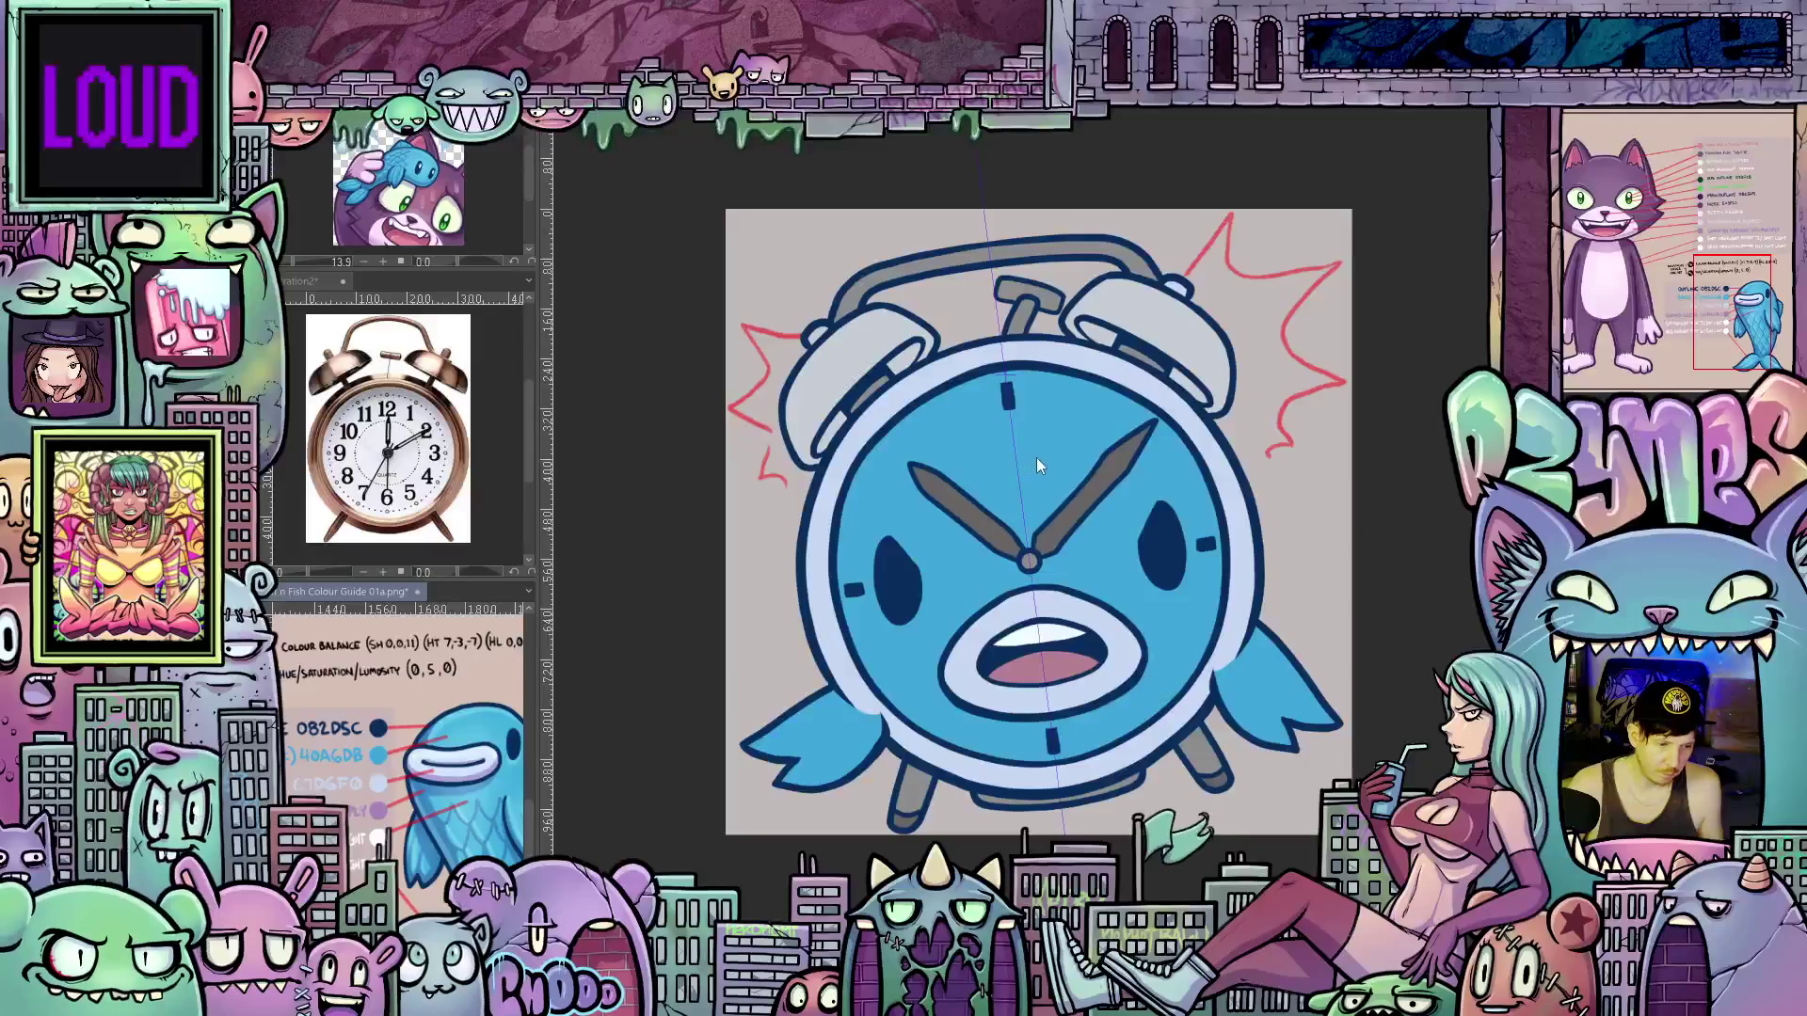
scroll(1035, 463, "up", 1)
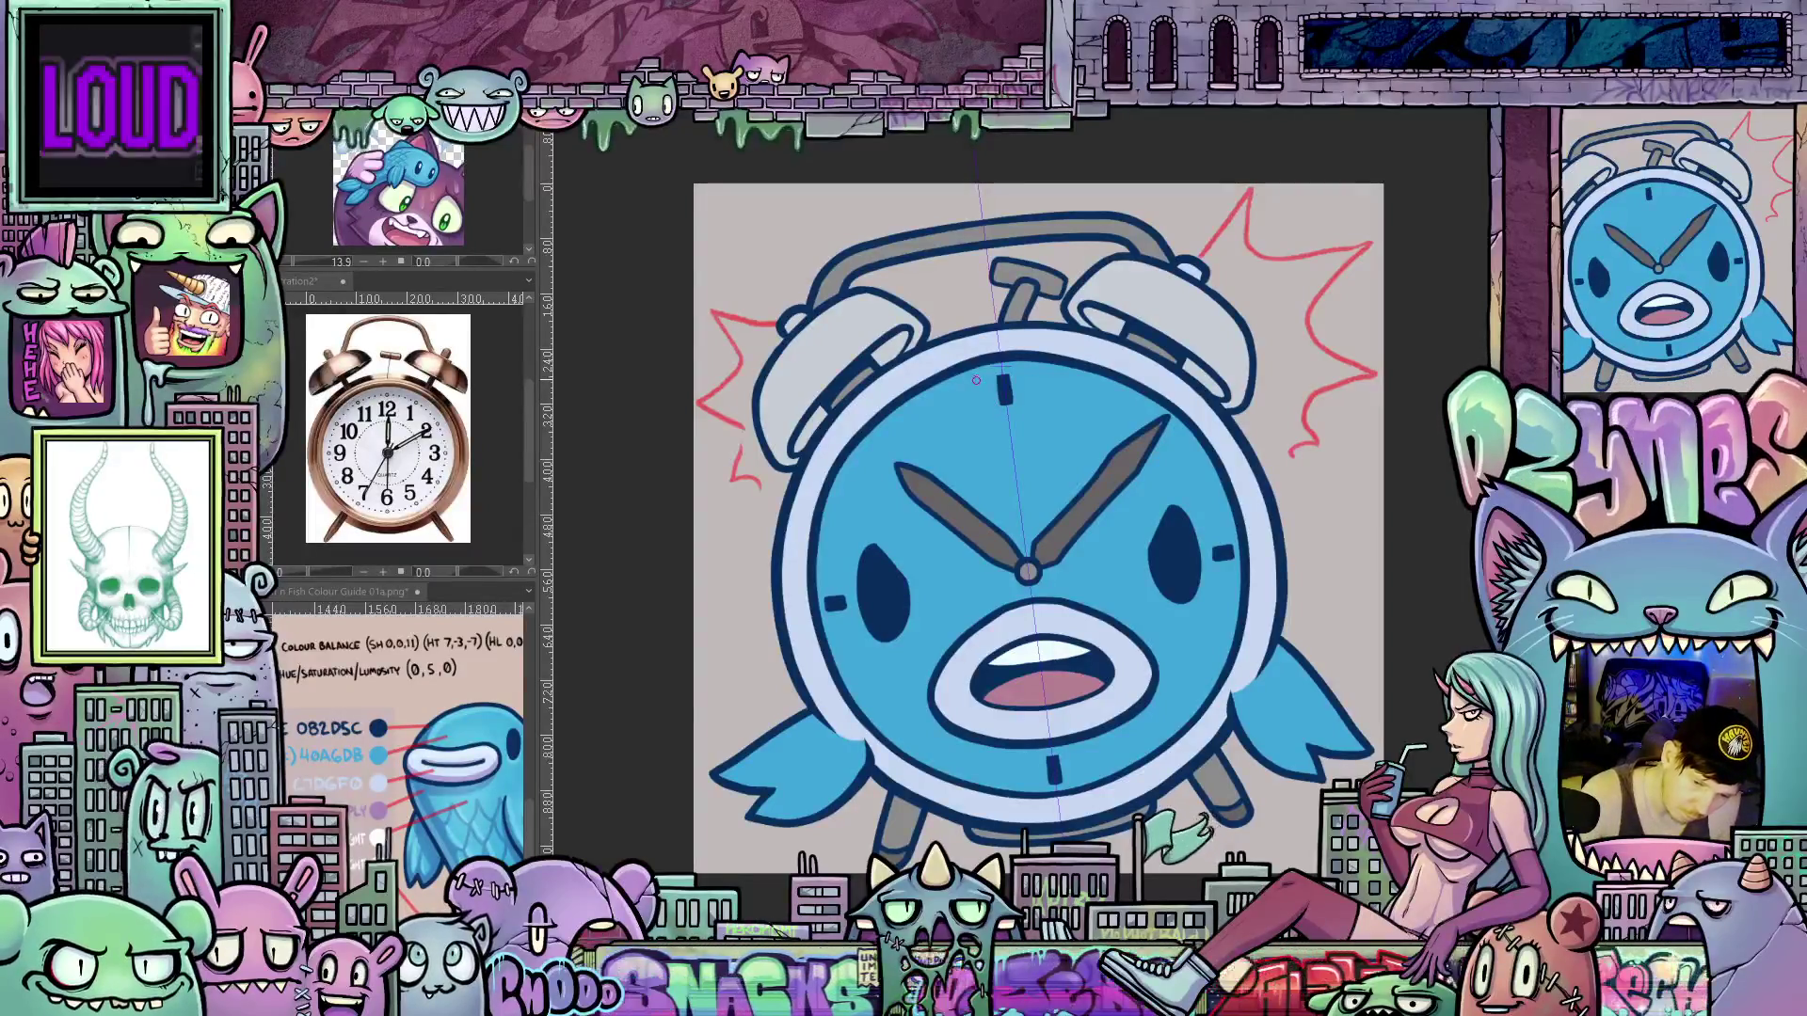
Draw rows of wavy scale curves from the 12 o'clock tick across the upper clock face
mouse_move(972, 367)
left_mouse_down()
mouse_move(978, 400)
mouse_move(1033, 410)
mouse_move(1026, 433)
left_mouse_up()
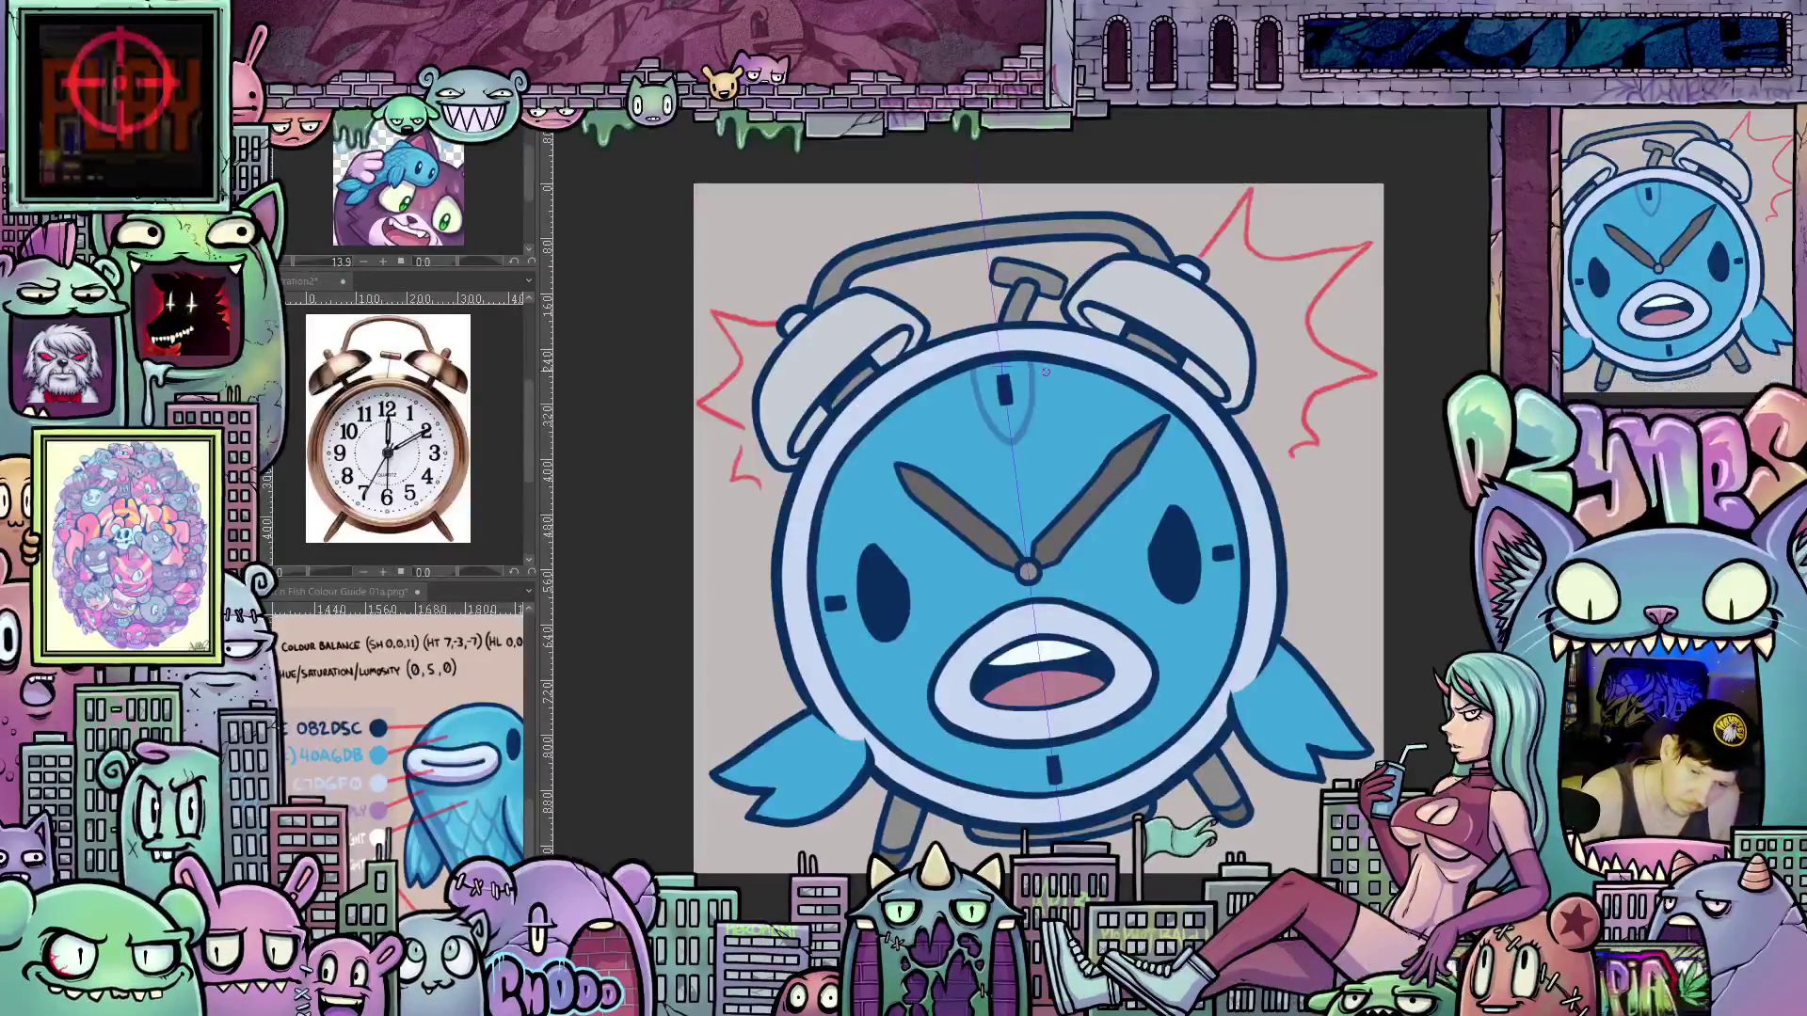
mouse_move(1033, 357)
left_mouse_down()
mouse_move(1068, 428)
mouse_move(1102, 406)
left_mouse_up()
left_click_drag(894, 404, 906, 438)
mouse_move(1105, 376)
left_mouse_down()
mouse_move(1129, 418)
mouse_move(1147, 412)
left_mouse_up()
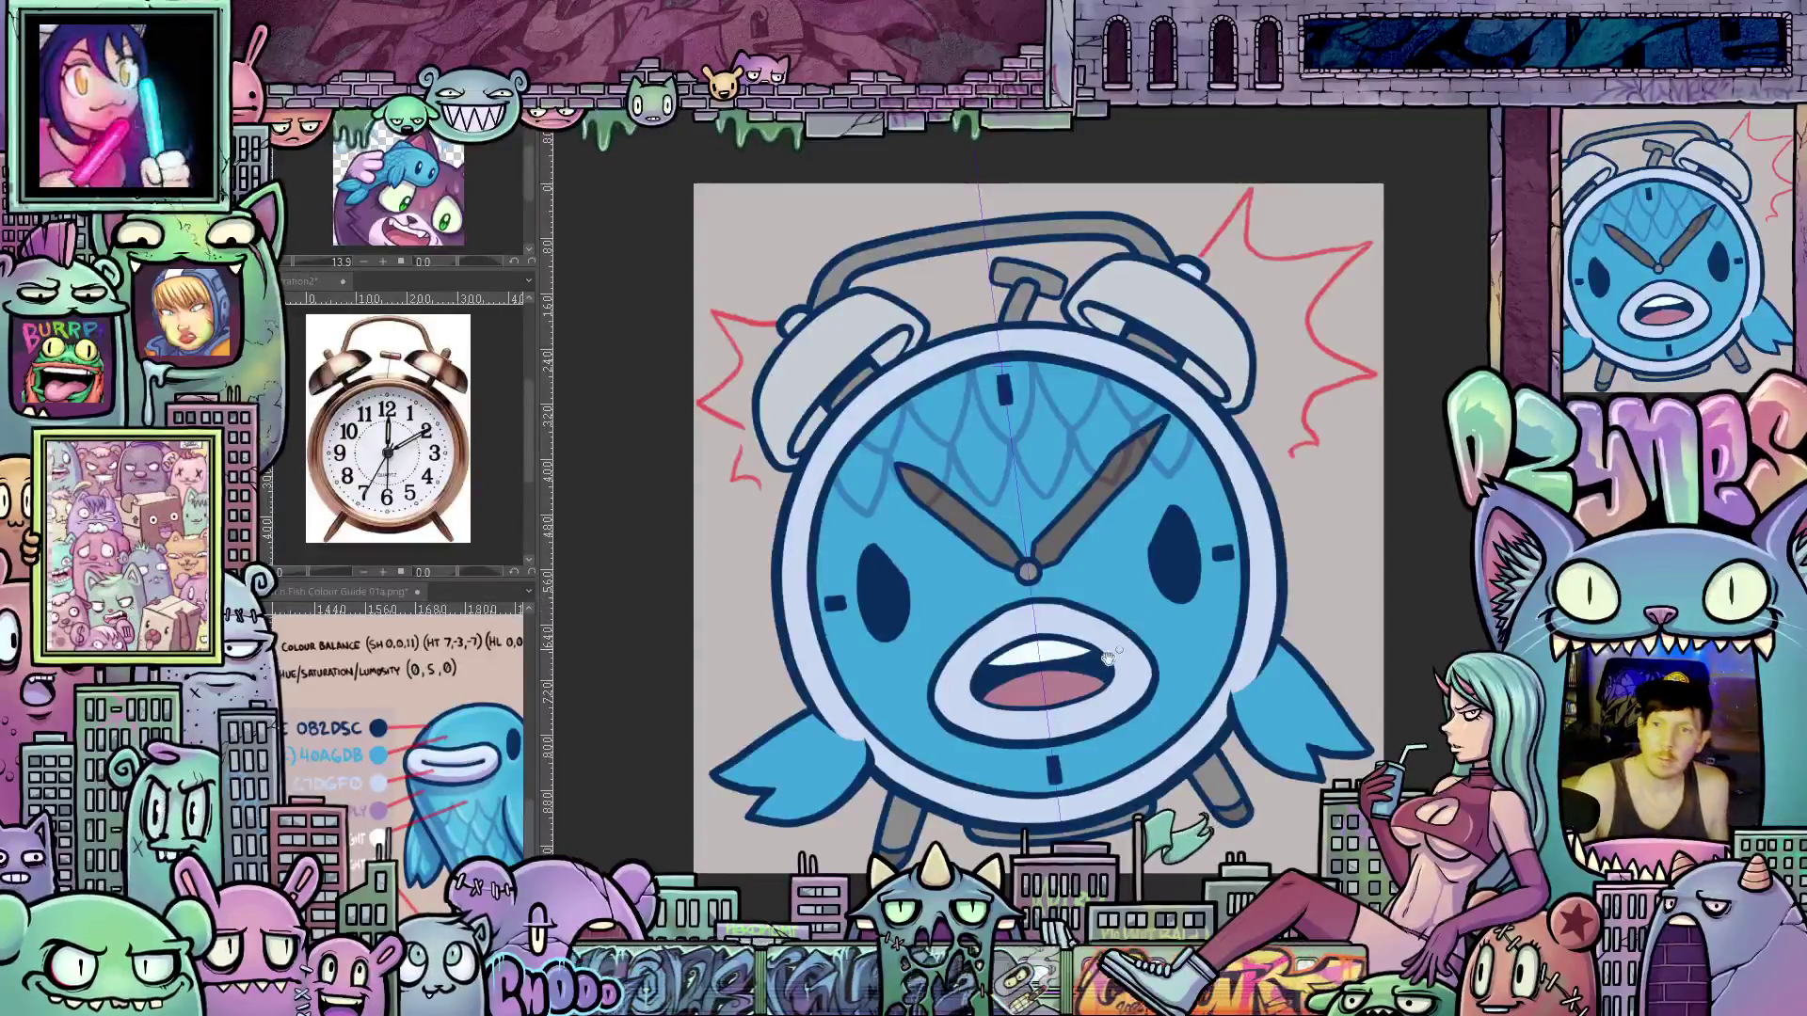
mouse_move(1129, 701)
left_mouse_down()
mouse_move(1098, 661)
mouse_move(1096, 698)
left_mouse_up()
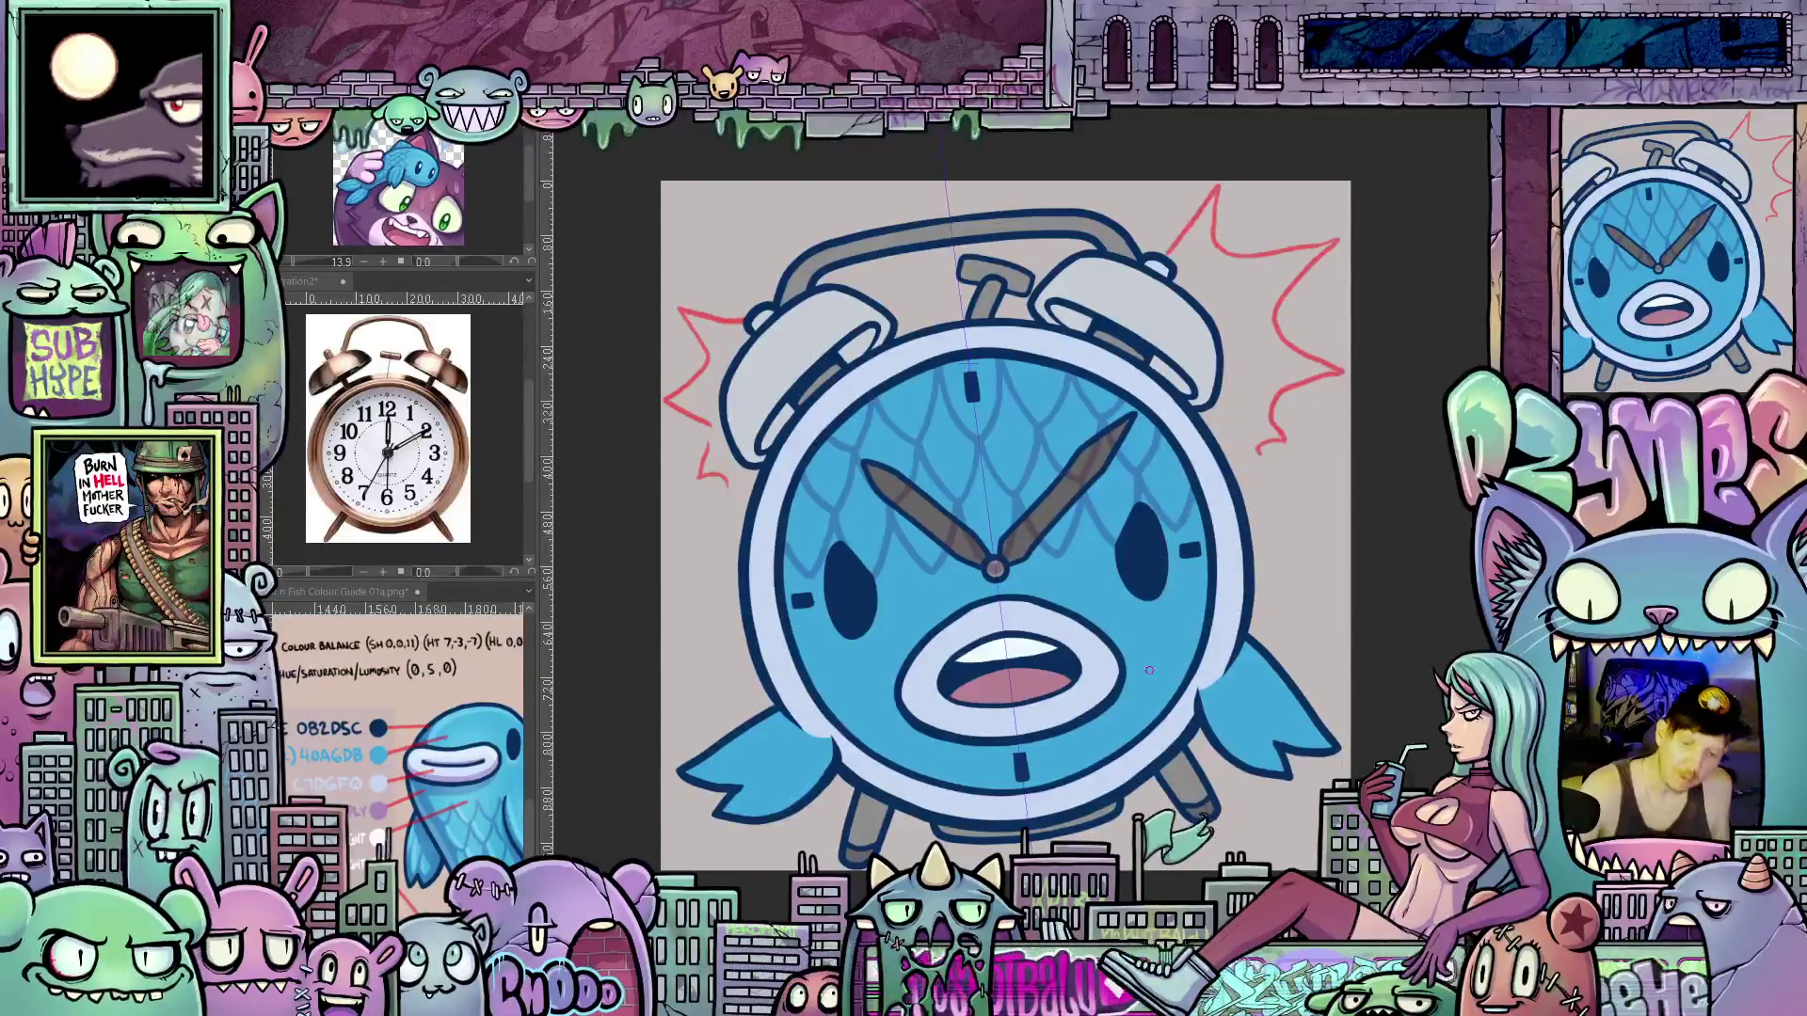
Add scale strokes above the mouth and thin dark lines across the white mouth
mouse_move(1086, 636)
left_mouse_down()
mouse_move(1140, 503)
mouse_move(1045, 565)
left_mouse_up()
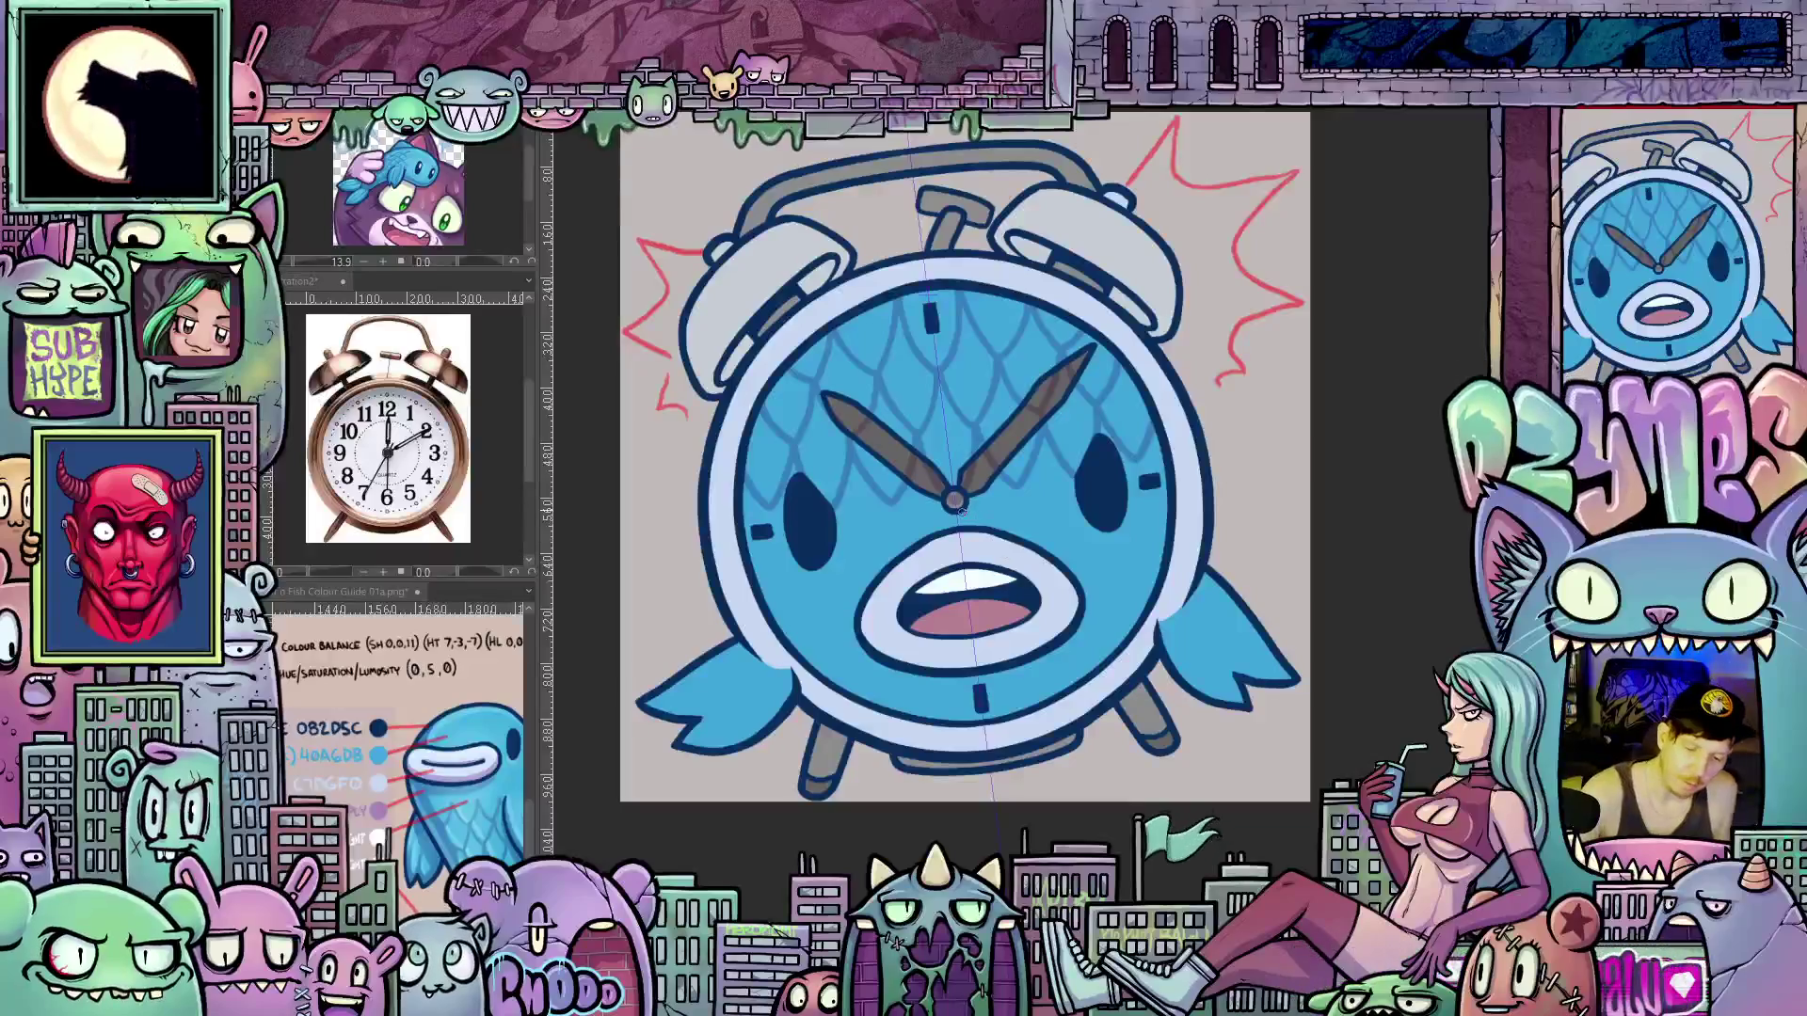
mouse_move(954, 504)
left_mouse_down()
mouse_move(959, 541)
mouse_move(992, 565)
mouse_move(1015, 490)
mouse_move(1049, 551)
mouse_move(1074, 480)
mouse_move(1137, 462)
mouse_move(1171, 517)
left_mouse_up()
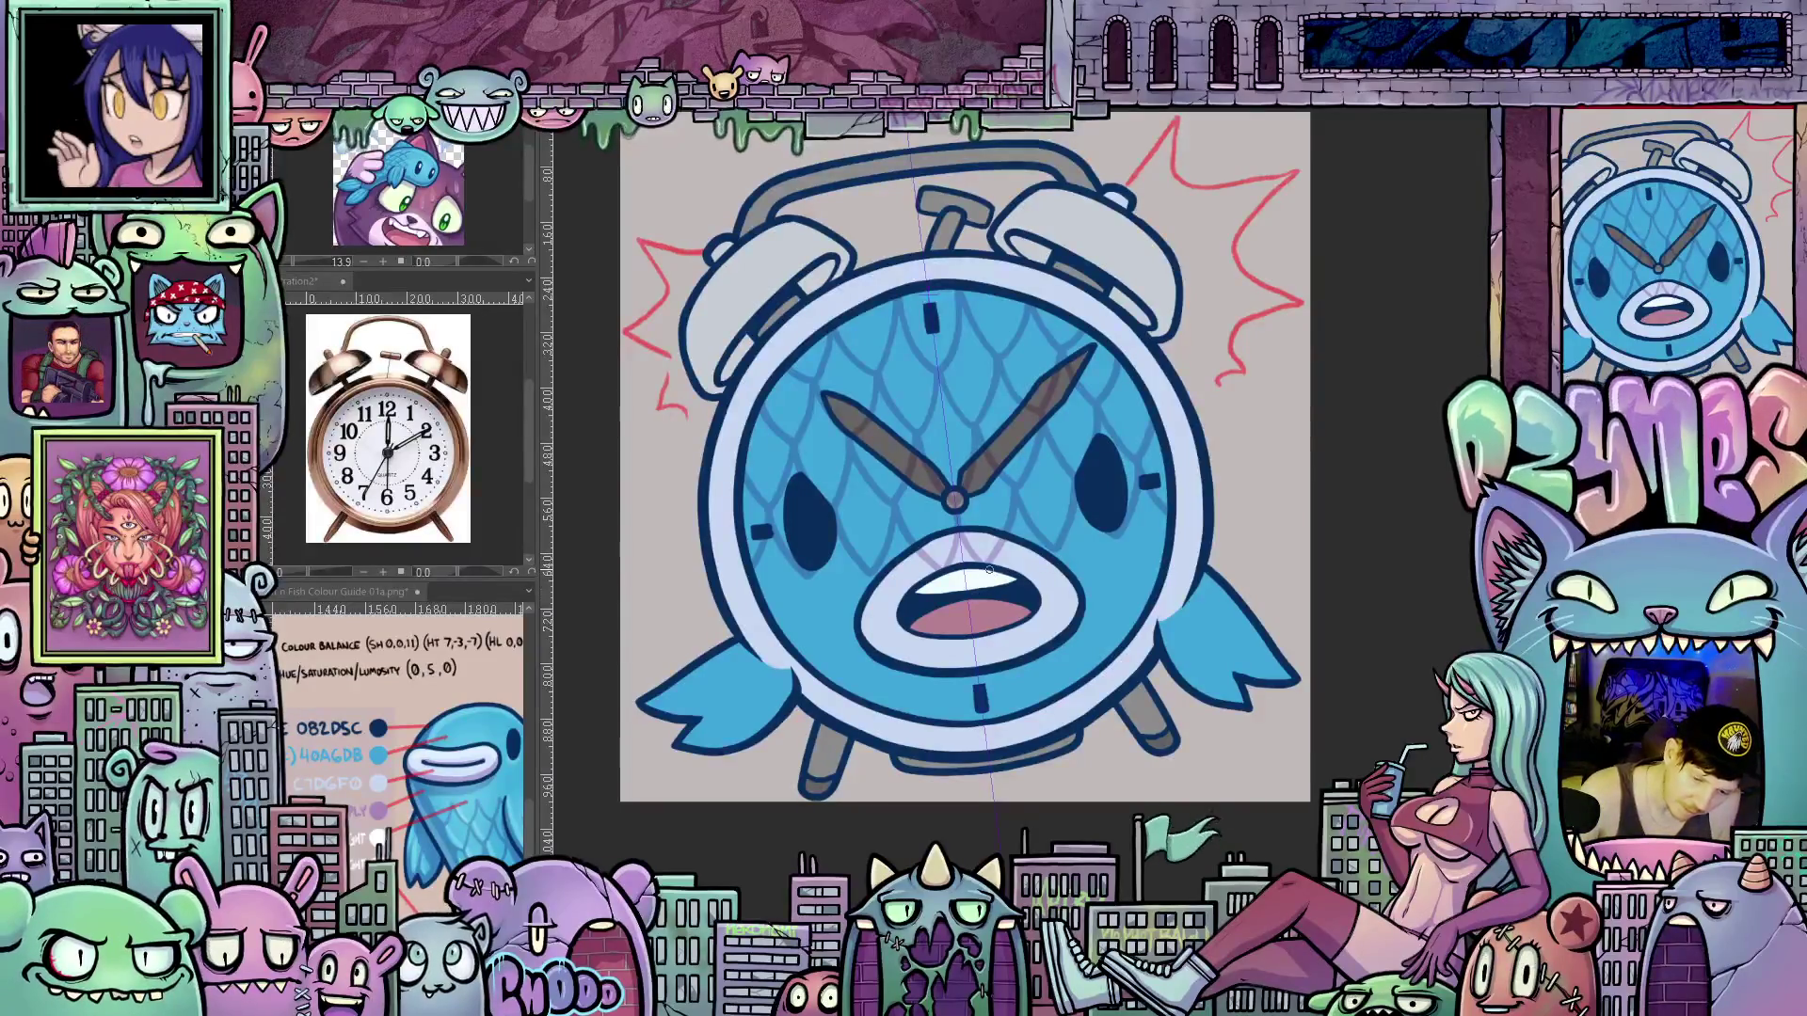
left_click_drag(944, 566, 946, 597)
mouse_move(985, 571)
left_mouse_down()
mouse_move(1043, 591)
mouse_move(1053, 553)
mouse_move(1096, 588)
mouse_move(1118, 533)
mouse_move(1150, 582)
mouse_move(1123, 642)
mouse_move(1021, 692)
left_mouse_up()
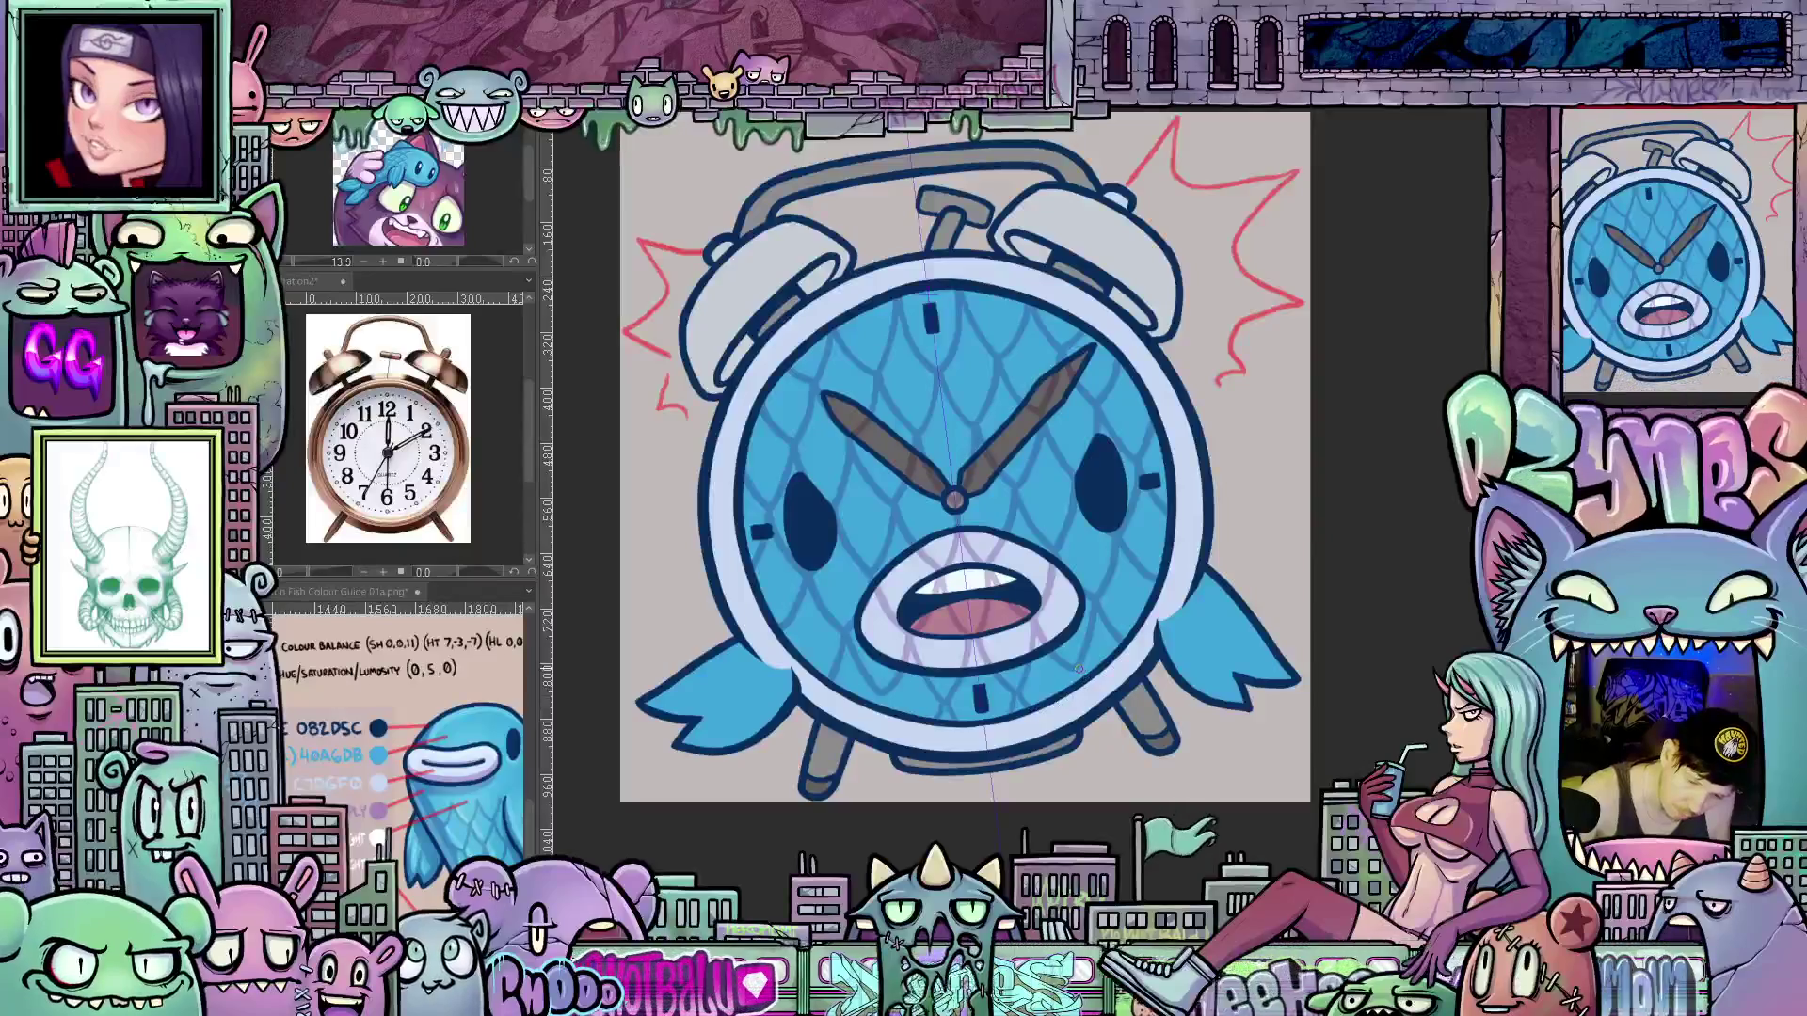
mouse_move(1115, 707)
left_mouse_down()
mouse_move(1225, 719)
mouse_move(1217, 753)
left_mouse_up()
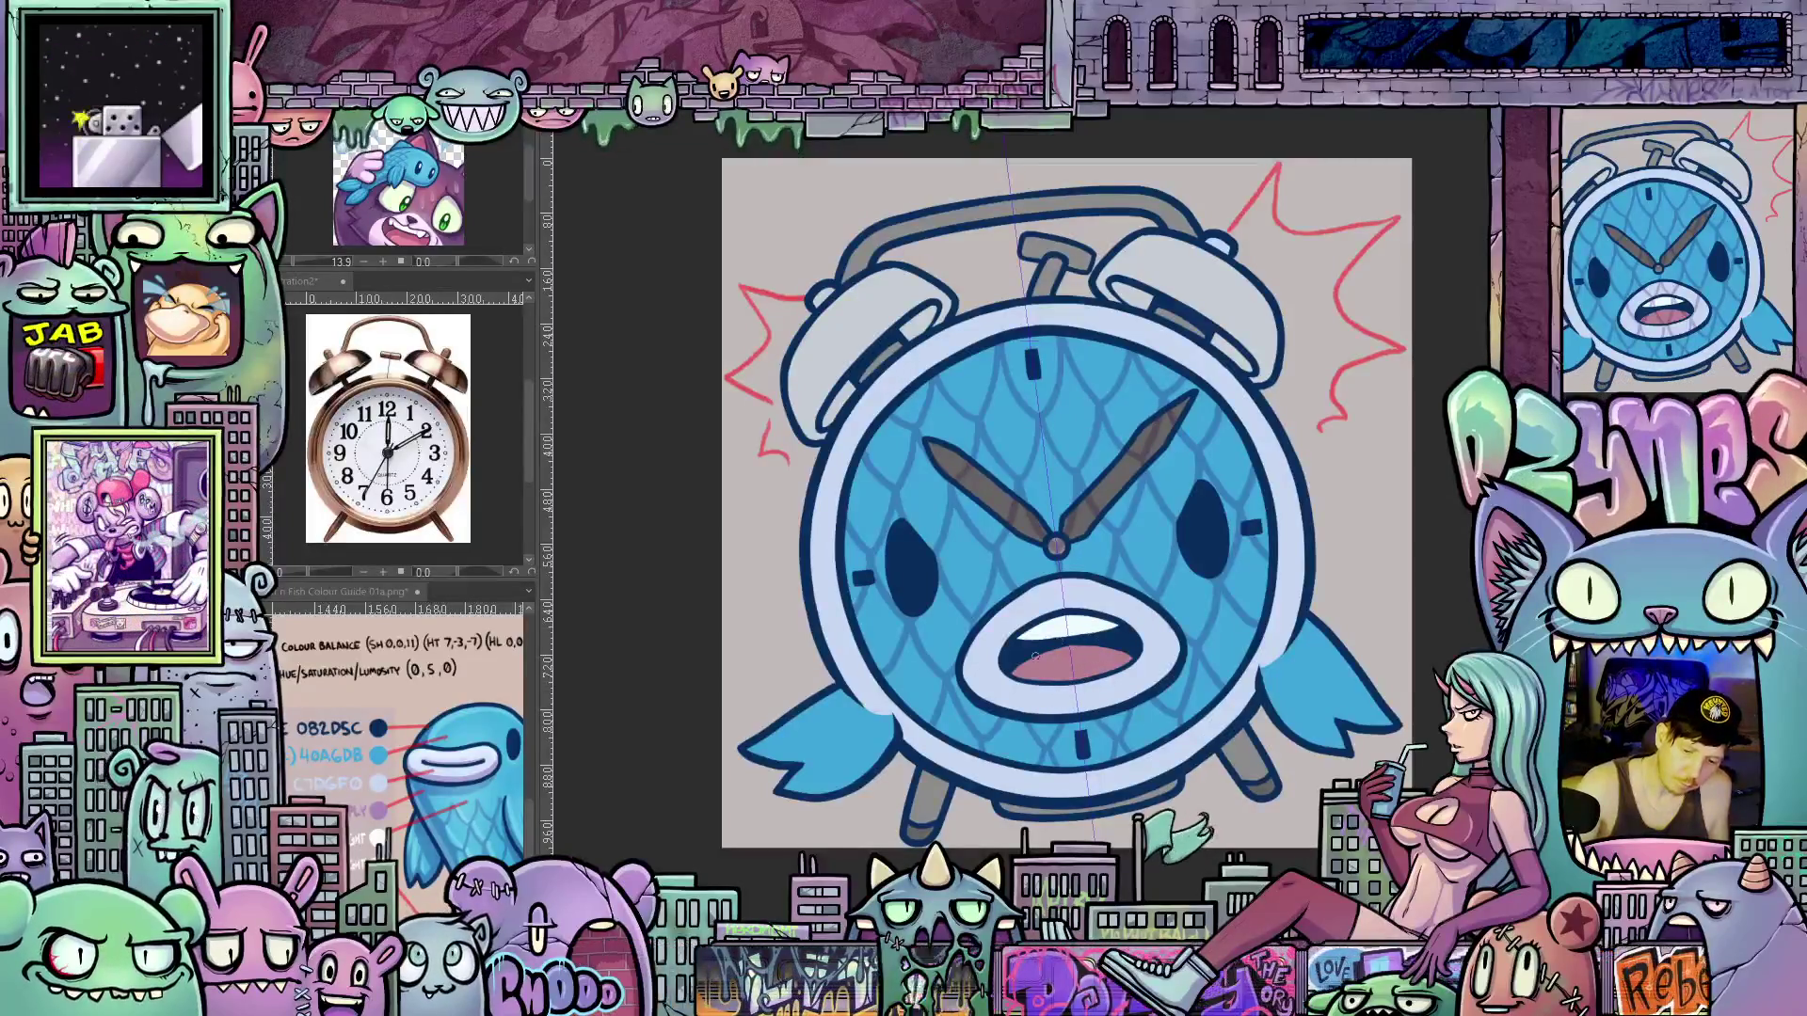
scroll(1181, 659, "up", 2)
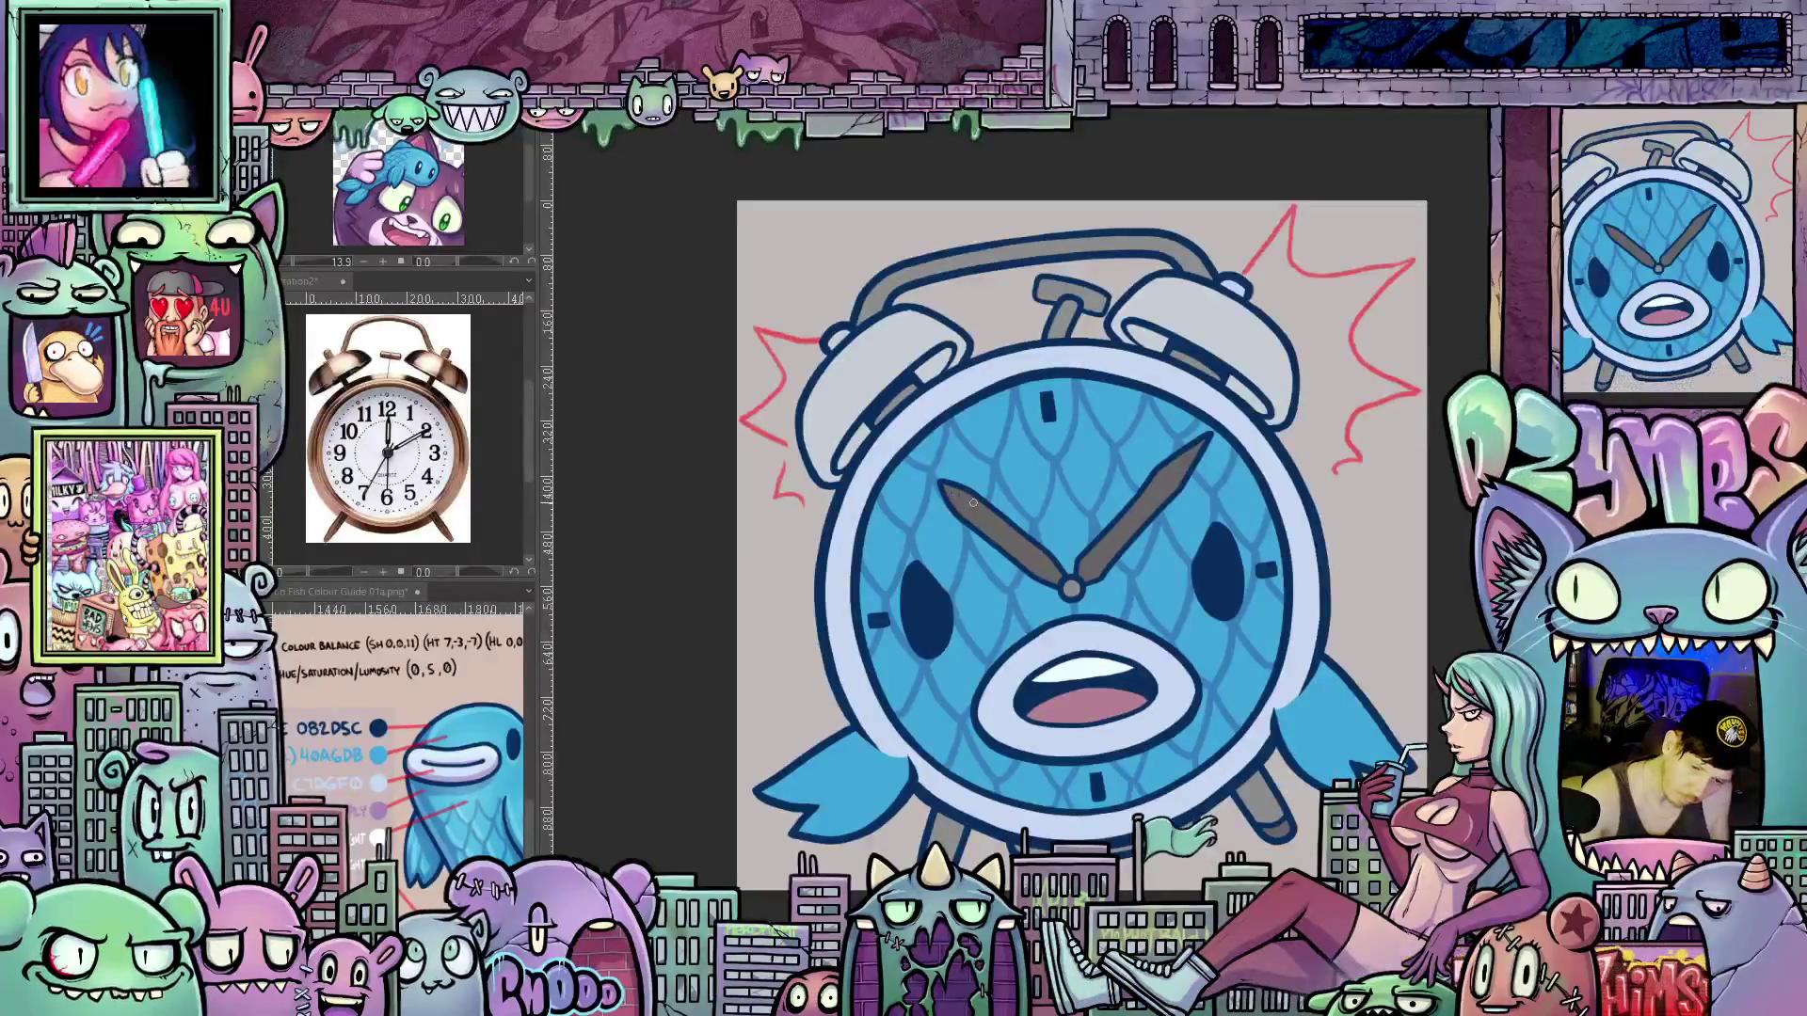
scroll(1064, 650, "down", 15)
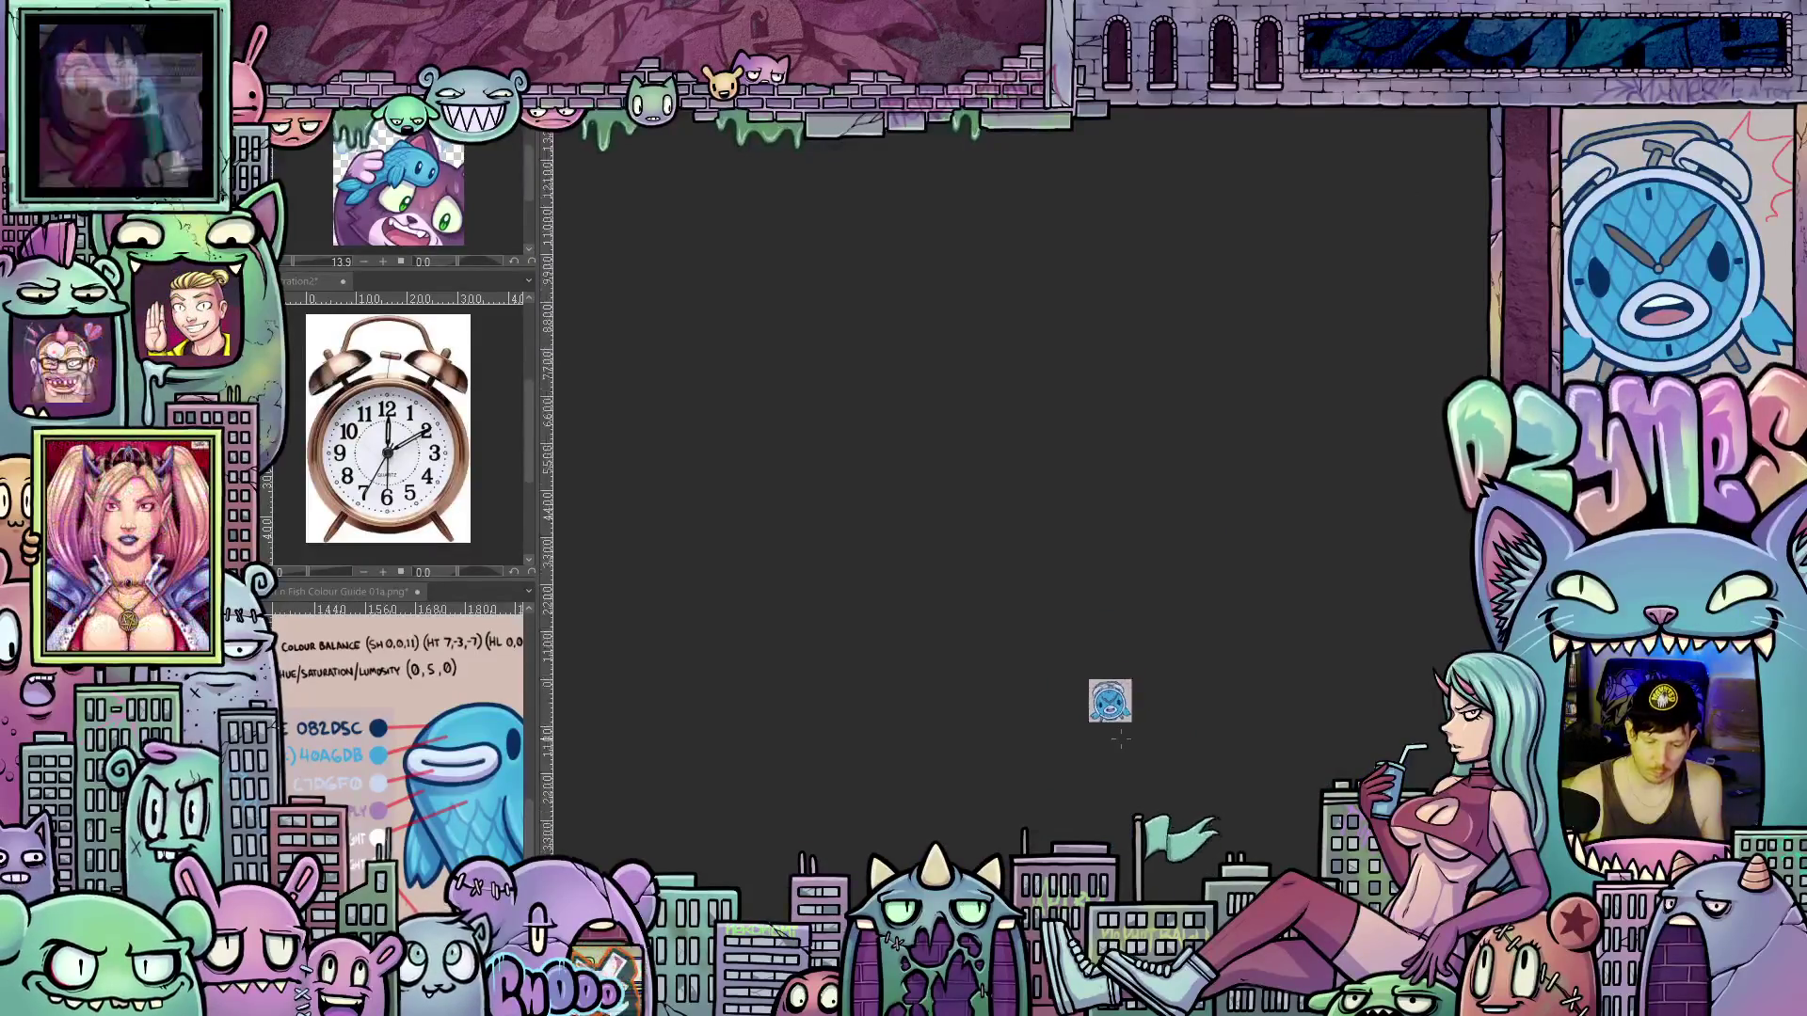
scroll(1109, 743, "down", 2)
scroll(1109, 758, "up", 15)
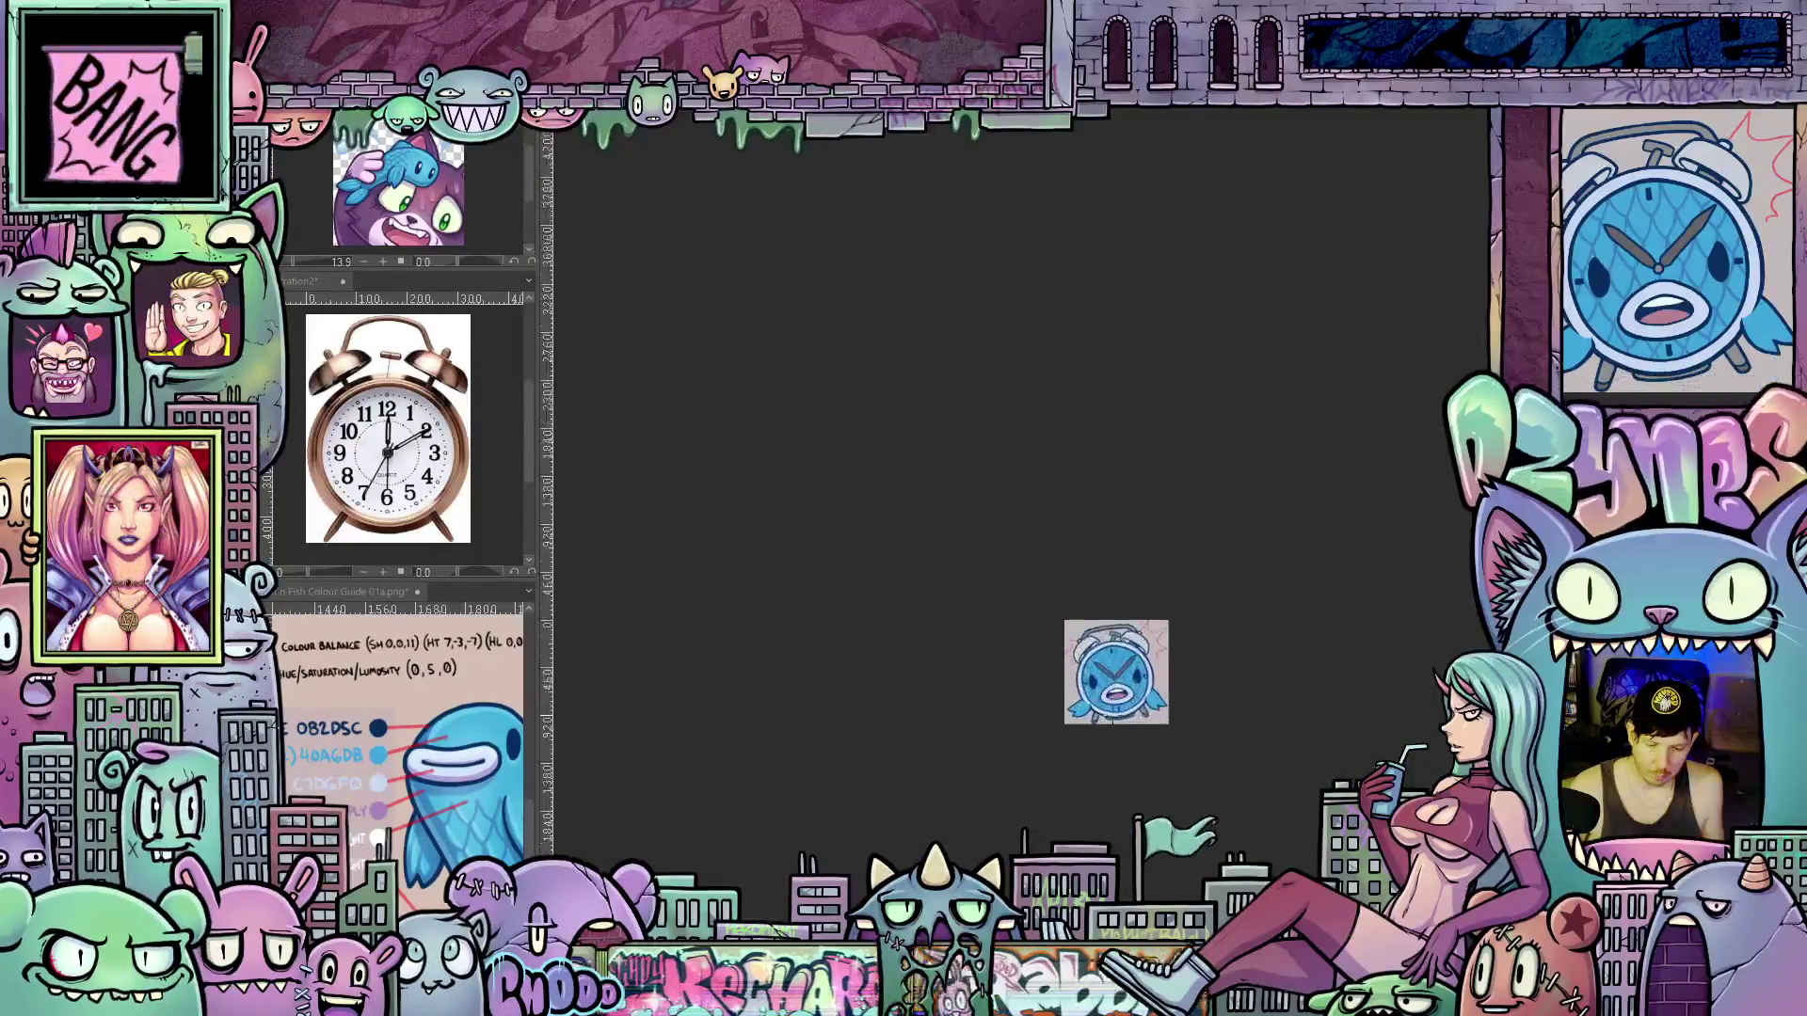
scroll(1147, 662, "up", 1)
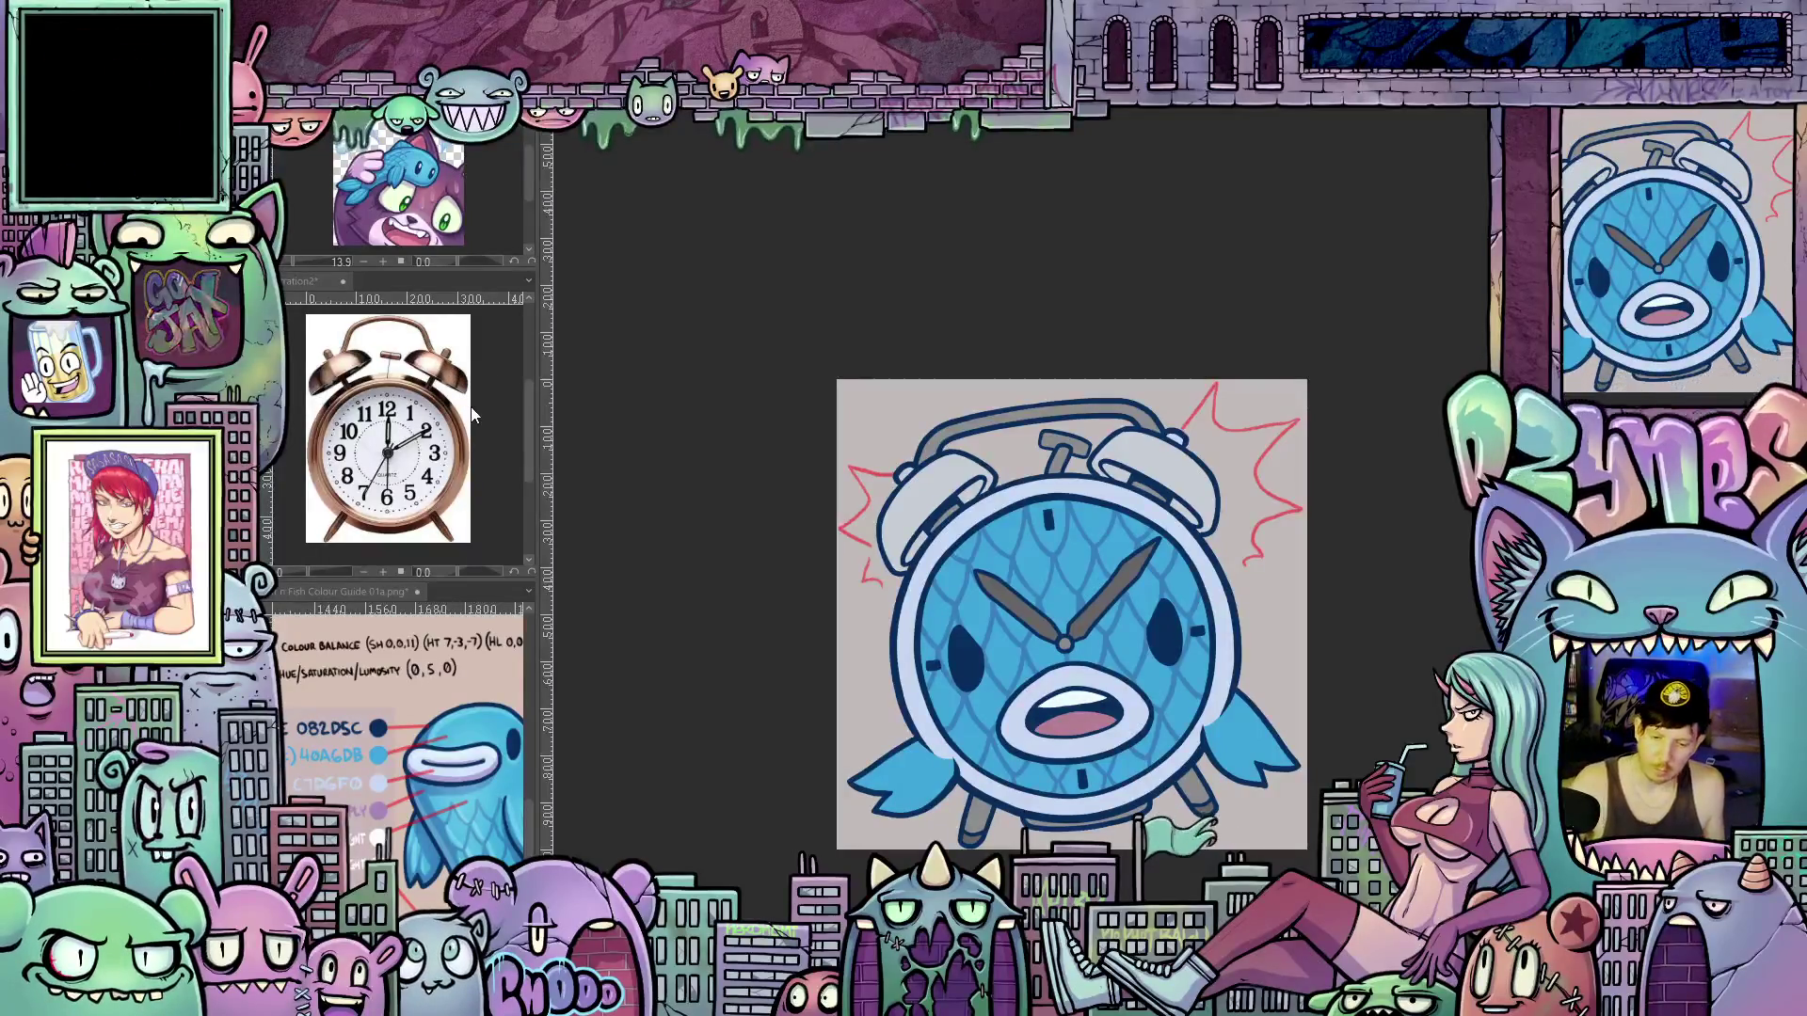
key("ctrl+t")
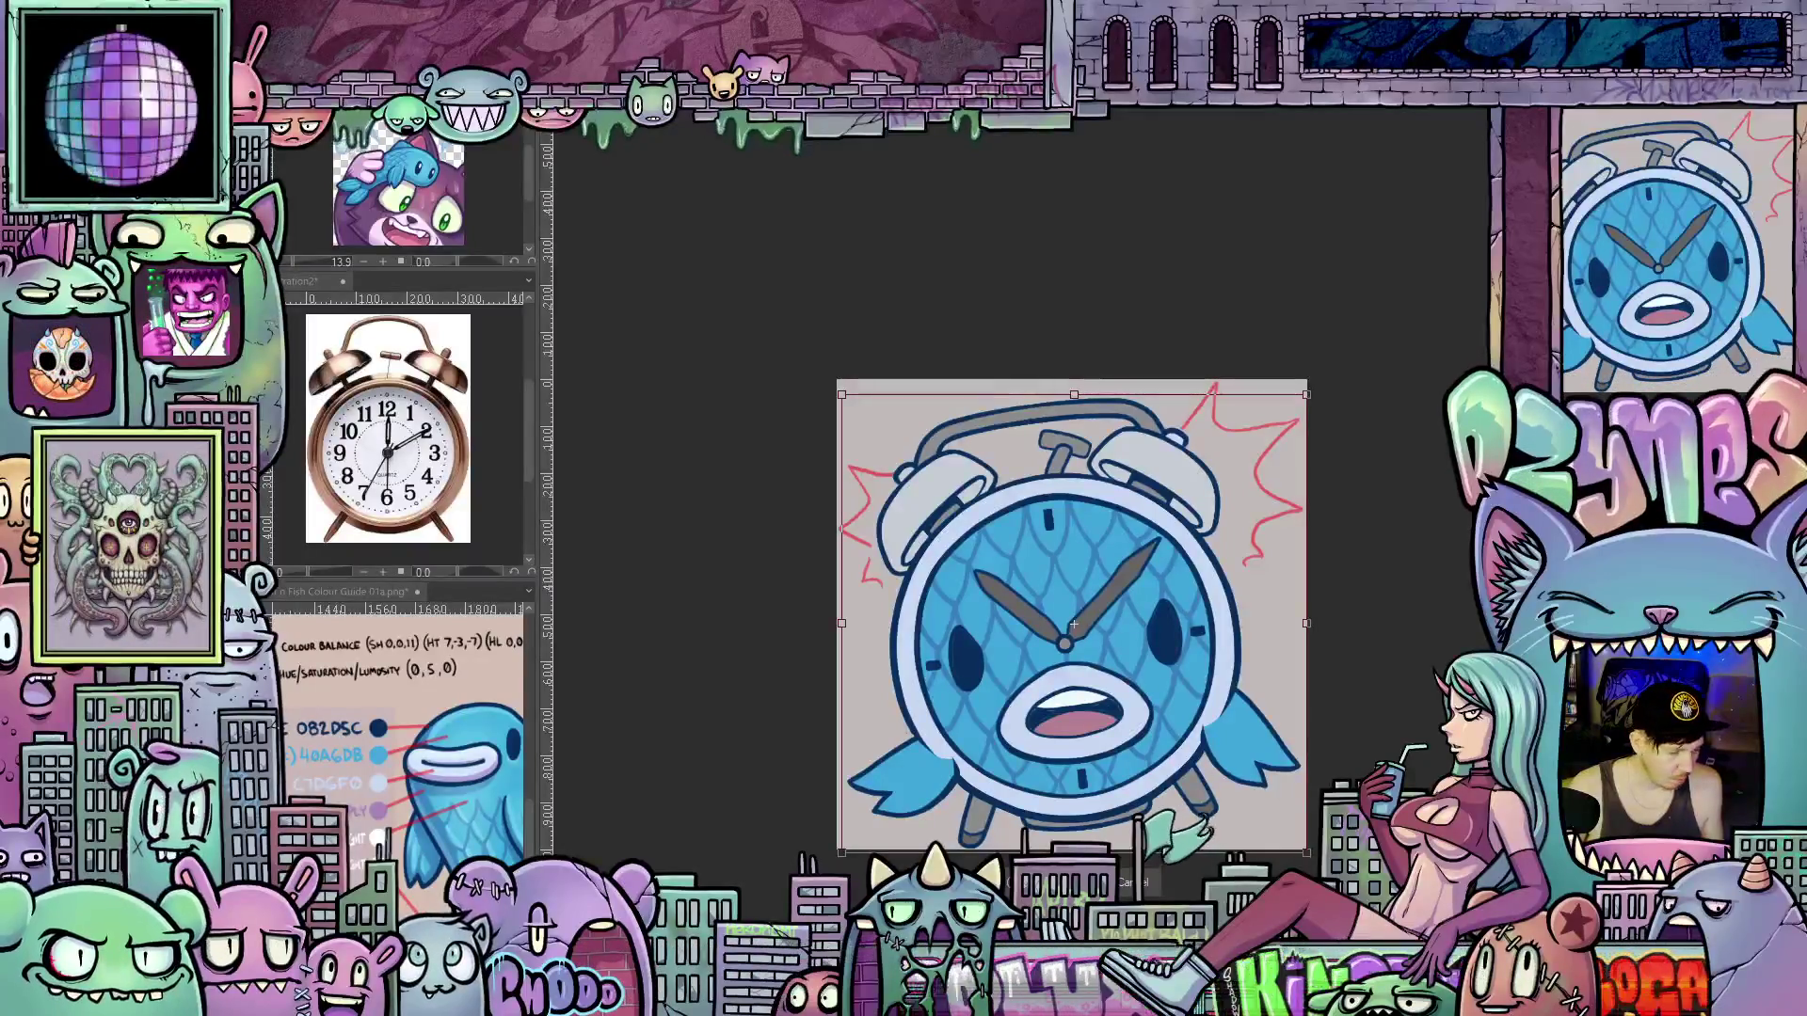
left_click(1121, 889)
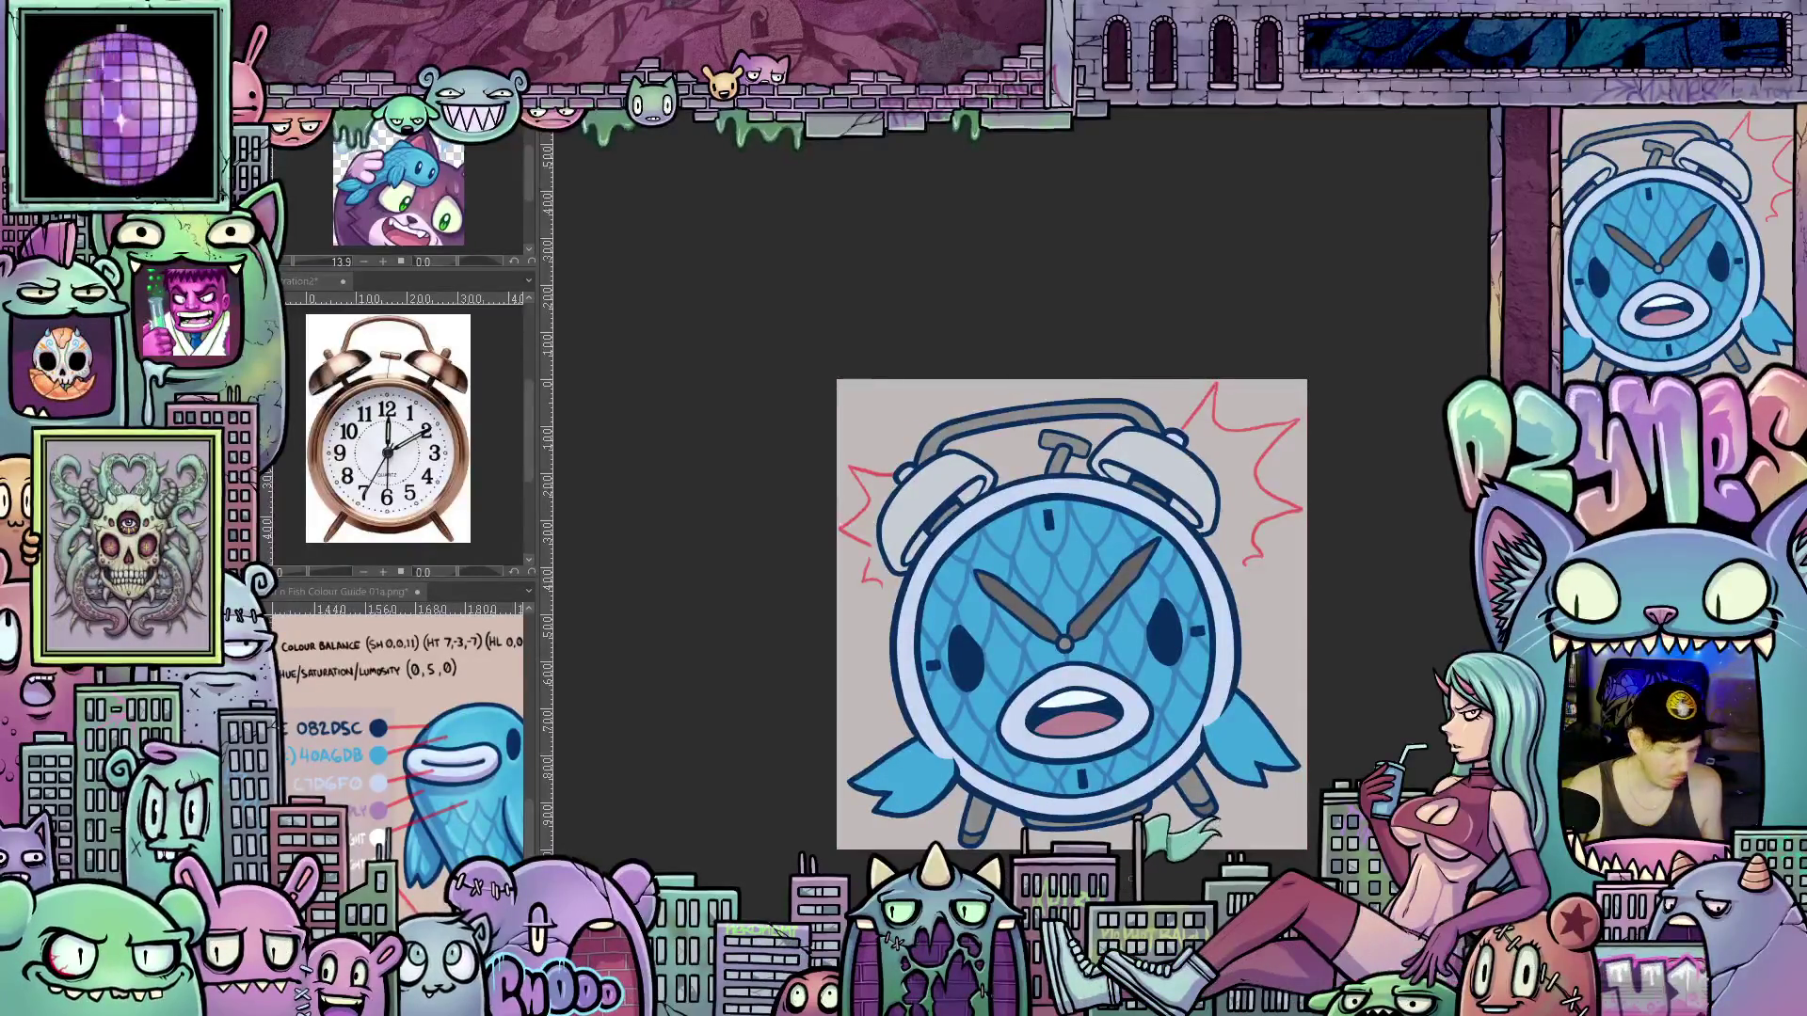